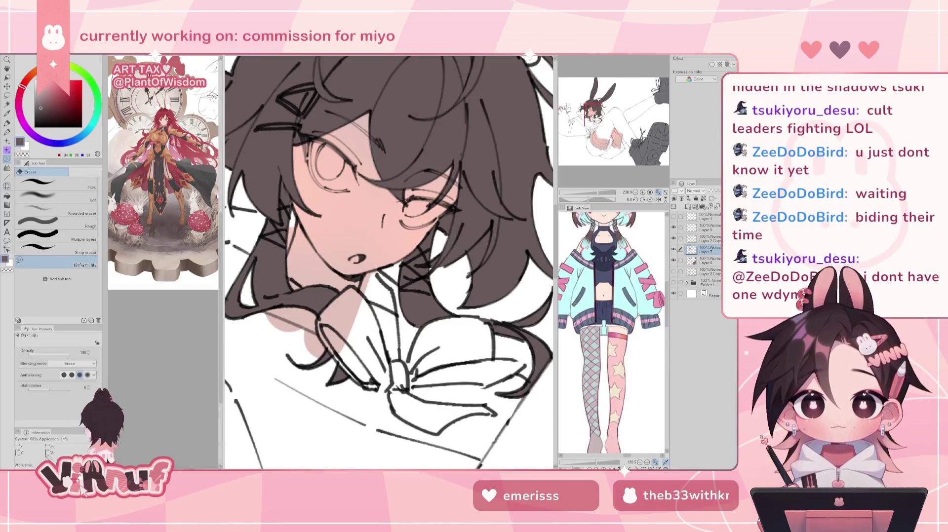
Step: Switch to the Turnip pen and pan across the head, hair and ears to touch up the dark fill
{"action": "scroll", "coordinate": [388, 262], "scroll_direction": "up", "scroll_amount": 1}
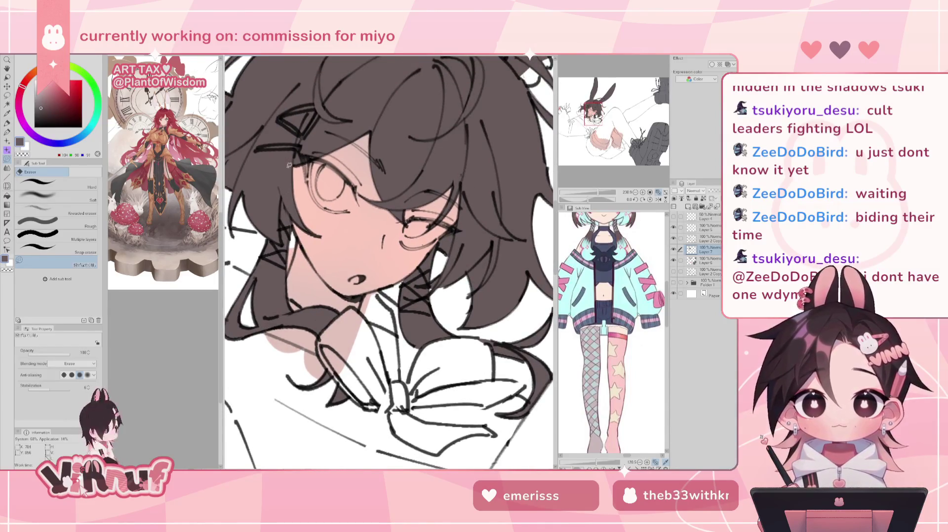
{"action": "key", "text": "p"}
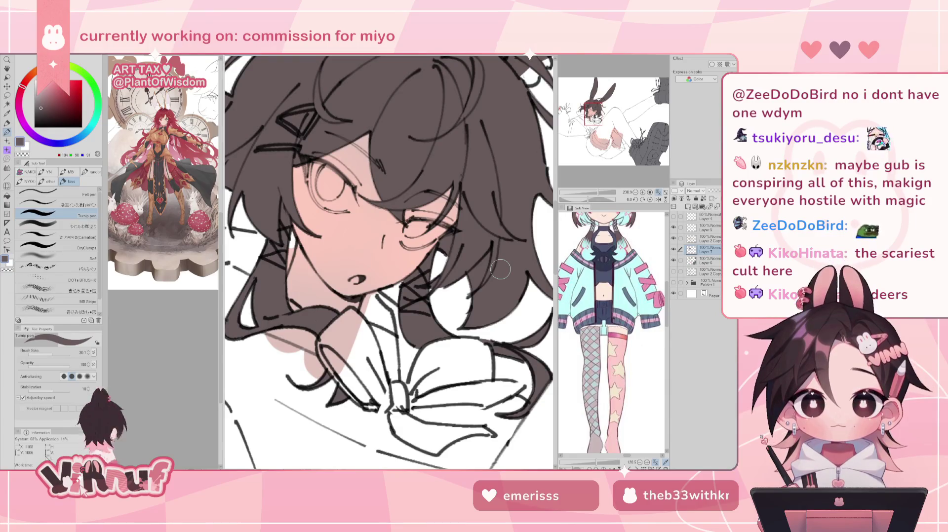
{"action": "left_click_drag", "start_coordinate": [501, 269], "coordinate": [577, 332]}
{"action": "mouse_move", "coordinate": [389, 262]}
{"action": "left_mouse_down"}
{"action": "mouse_move", "coordinate": [403, 255]}
{"action": "mouse_move", "coordinate": [333, 231]}
{"action": "left_mouse_up"}
{"action": "mouse_move", "coordinate": [390, 232]}
{"action": "left_mouse_down"}
{"action": "mouse_move", "coordinate": [380, 262]}
{"action": "mouse_move", "coordinate": [296, 286]}
{"action": "left_mouse_up"}
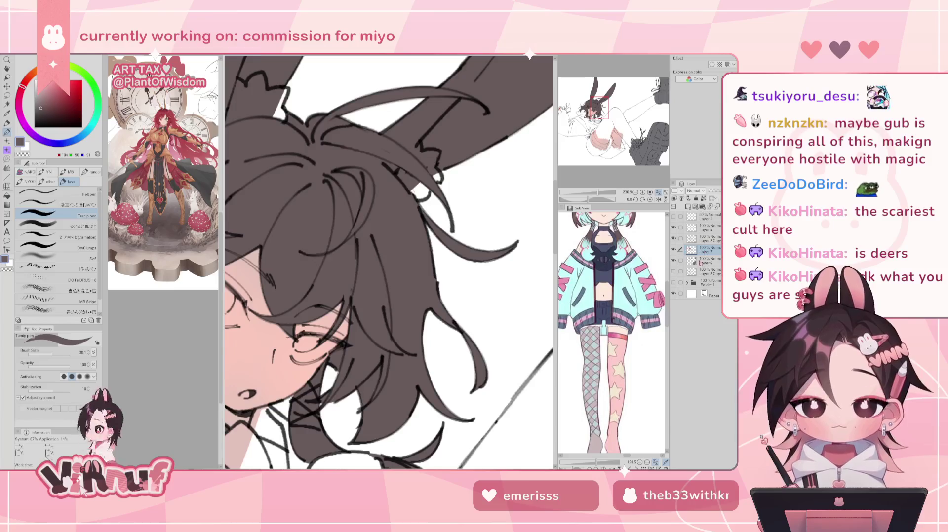
Step: On Layer 2 Copy, erase stray dark hair fill around the face and left side of the head
{"action": "left_click", "coordinate": [709, 239]}
{"action": "key", "text": "e"}
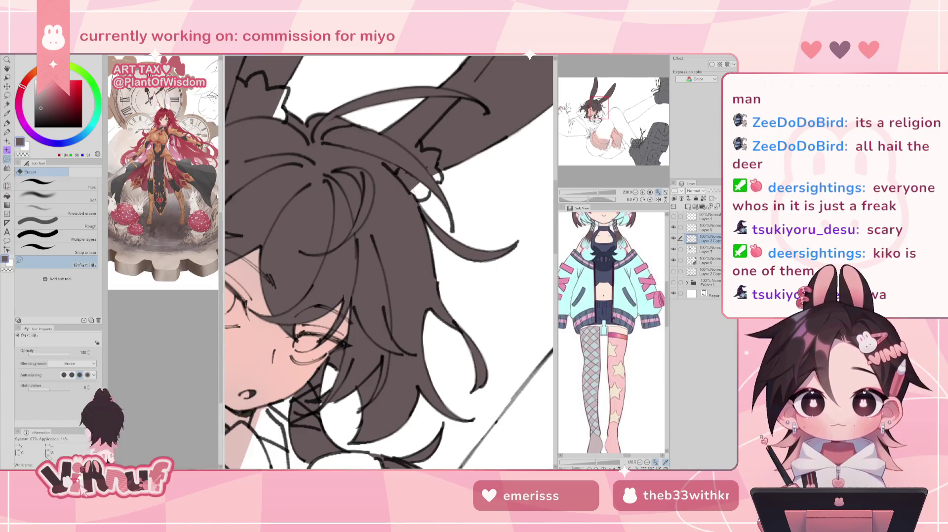
{"action": "left_click_drag", "start_coordinate": [358, 432], "coordinate": [460, 348]}
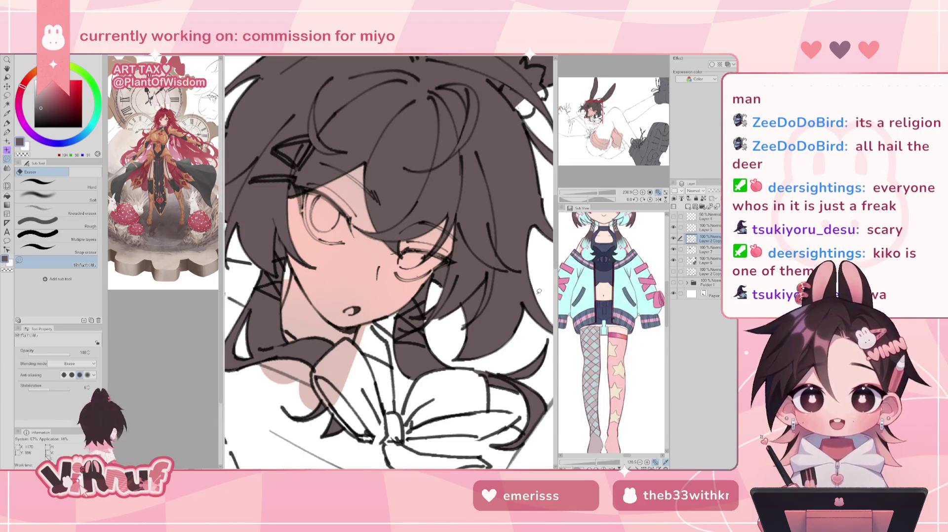
{"action": "left_click_drag", "start_coordinate": [375, 247], "coordinate": [508, 316]}
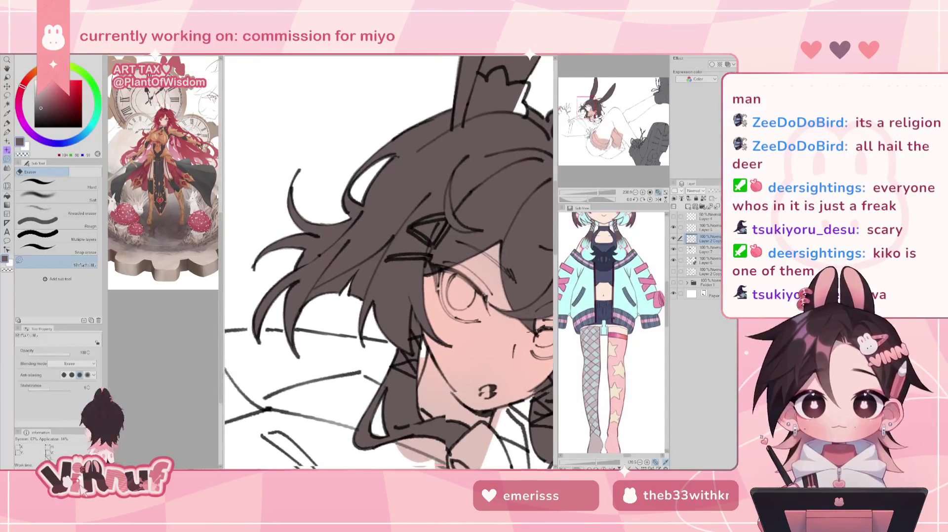
{"action": "left_click_drag", "start_coordinate": [249, 253], "coordinate": [296, 251]}
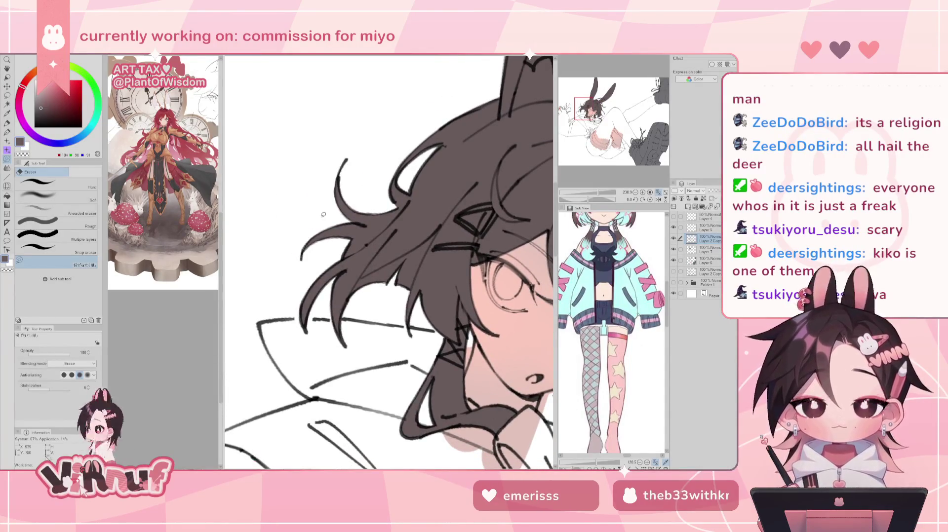
{"action": "scroll", "coordinate": [390, 262], "scroll_direction": "down", "scroll_amount": 2}
{"action": "scroll", "coordinate": [390, 261], "scroll_direction": "down", "scroll_amount": 1}
{"action": "scroll", "coordinate": [390, 261], "scroll_direction": "down", "scroll_amount": 1}
{"action": "scroll", "coordinate": [390, 262], "scroll_direction": "down", "scroll_amount": 1}
{"action": "left_click_drag", "start_coordinate": [390, 262], "coordinate": [425, 247]}
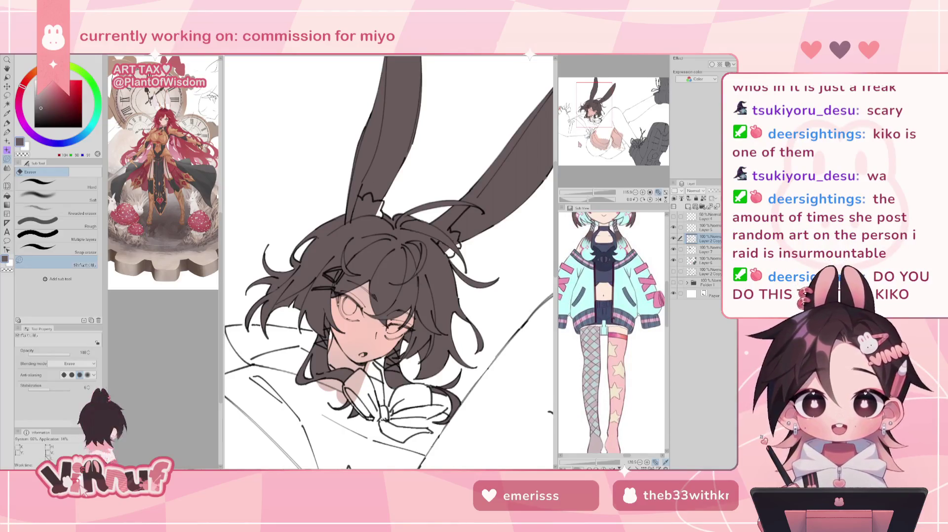
Step: Toggle the line art on and off to check the fills, then zoom out to the whole drawing
{"action": "left_click", "coordinate": [673, 238]}
{"action": "left_click", "coordinate": [673, 238]}
{"action": "left_click_drag", "start_coordinate": [596, 114], "coordinate": [593, 121]}
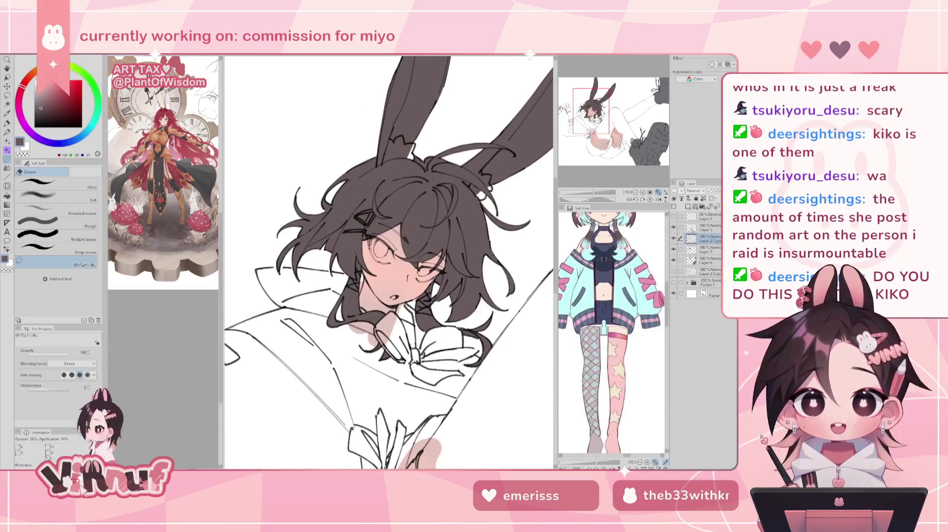
{"action": "key", "text": "p"}
{"action": "left_click", "coordinate": [674, 238]}
{"action": "left_click", "coordinate": [674, 238]}
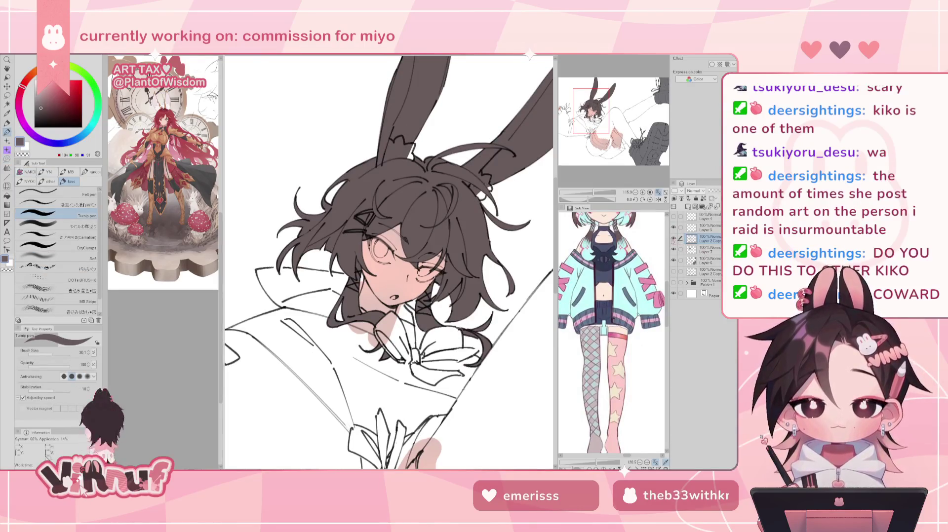
{"action": "key", "text": "ctrl+0"}
{"action": "left_click", "coordinate": [674, 238]}
{"action": "left_click", "coordinate": [674, 238]}
{"action": "left_click", "coordinate": [706, 260]}
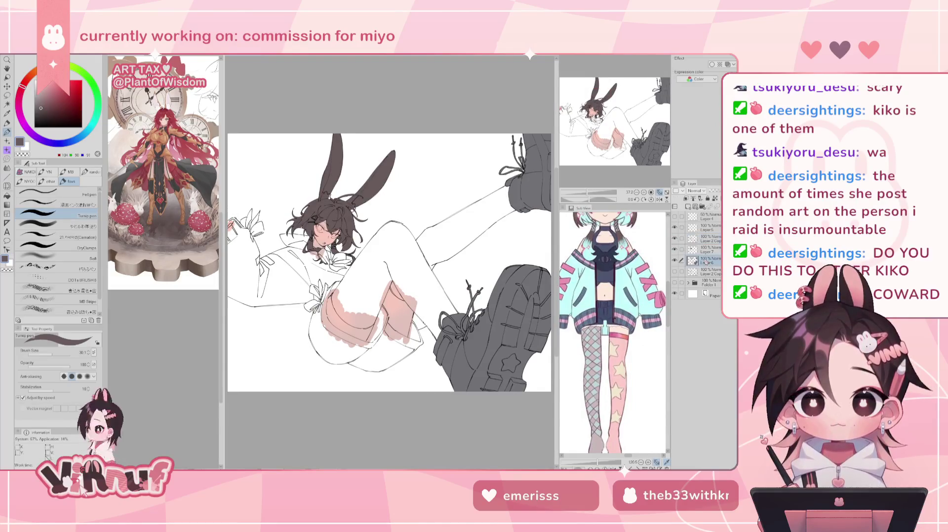
{"action": "left_click", "coordinate": [674, 238]}
{"action": "left_click", "coordinate": [674, 238]}
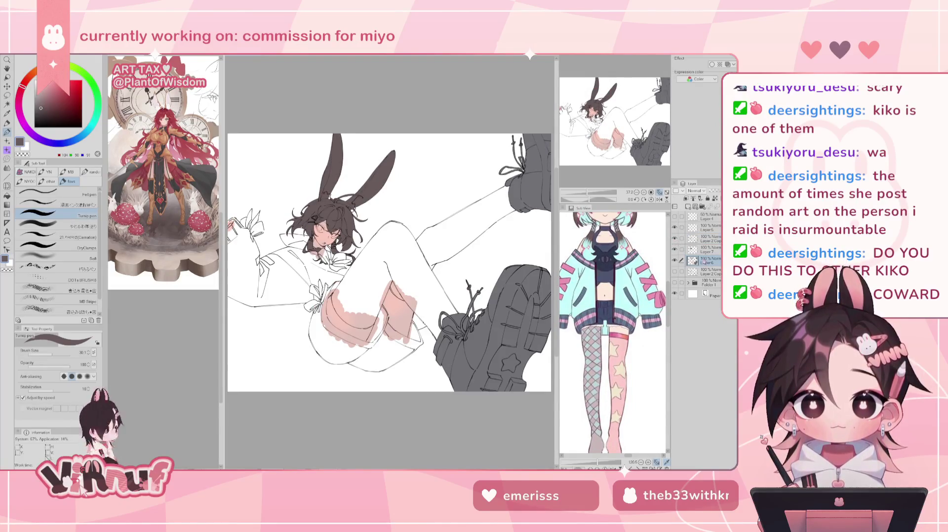
{"action": "left_click", "coordinate": [637, 192]}
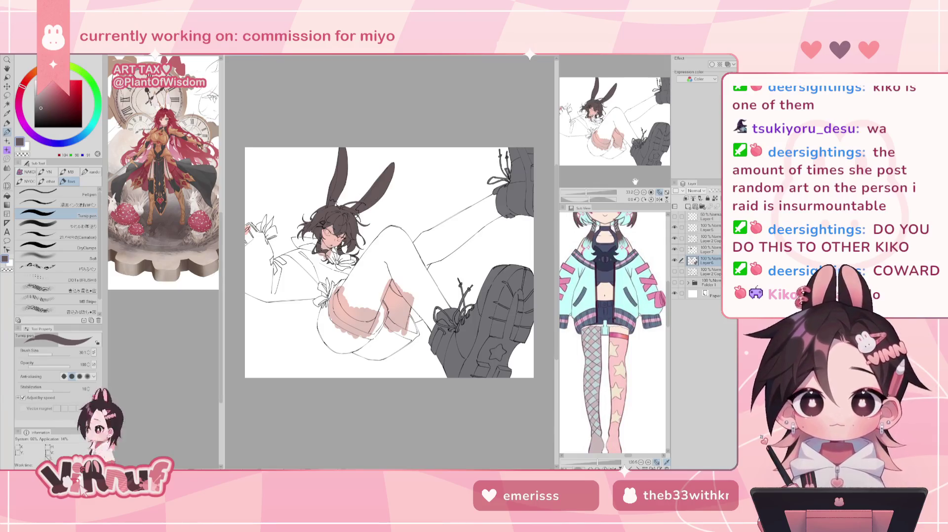
{"action": "left_click_drag", "start_coordinate": [610, 140], "coordinate": [611, 124]}
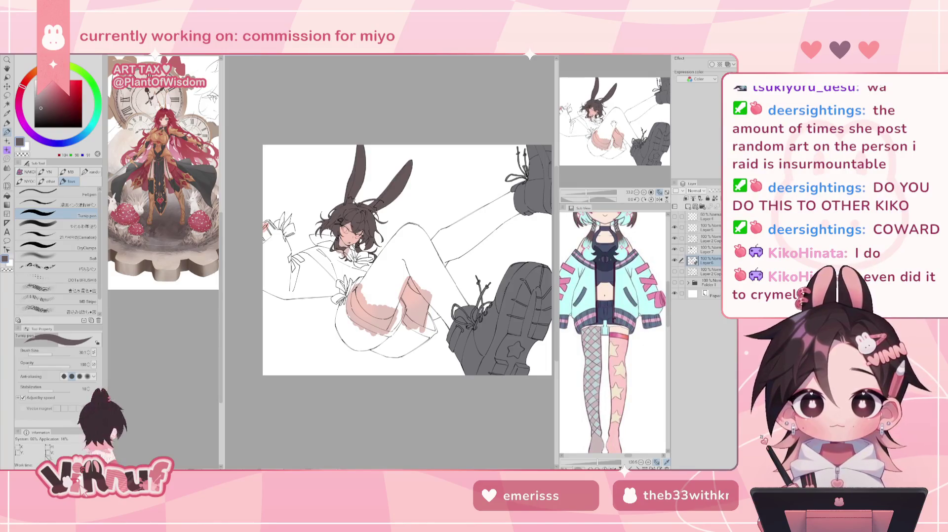
{"action": "scroll", "coordinate": [613, 124], "scroll_direction": "up", "scroll_amount": 5}
{"action": "left_click_drag", "start_coordinate": [614, 124], "coordinate": [595, 104]}
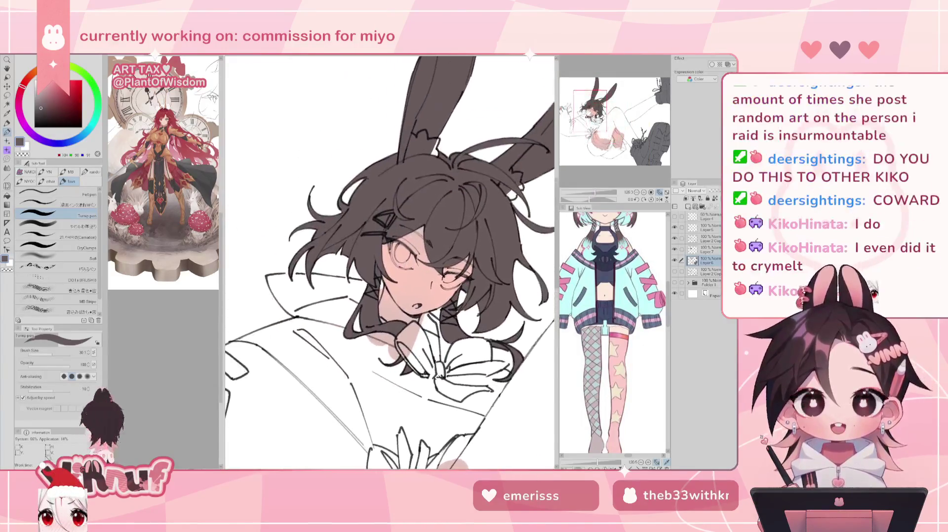
{"action": "left_click", "coordinate": [675, 271]}
{"action": "left_click", "coordinate": [675, 271]}
{"action": "left_click", "coordinate": [674, 260]}
{"action": "left_click", "coordinate": [675, 261]}
{"action": "left_click", "coordinate": [674, 261]}
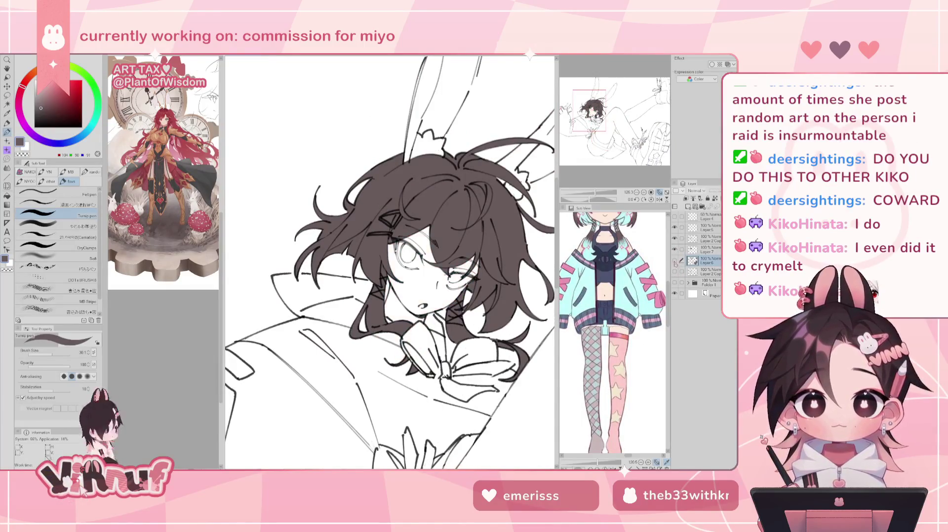
{"action": "left_click", "coordinate": [675, 261]}
{"action": "left_click", "coordinate": [674, 250]}
{"action": "left_click", "coordinate": [675, 250]}
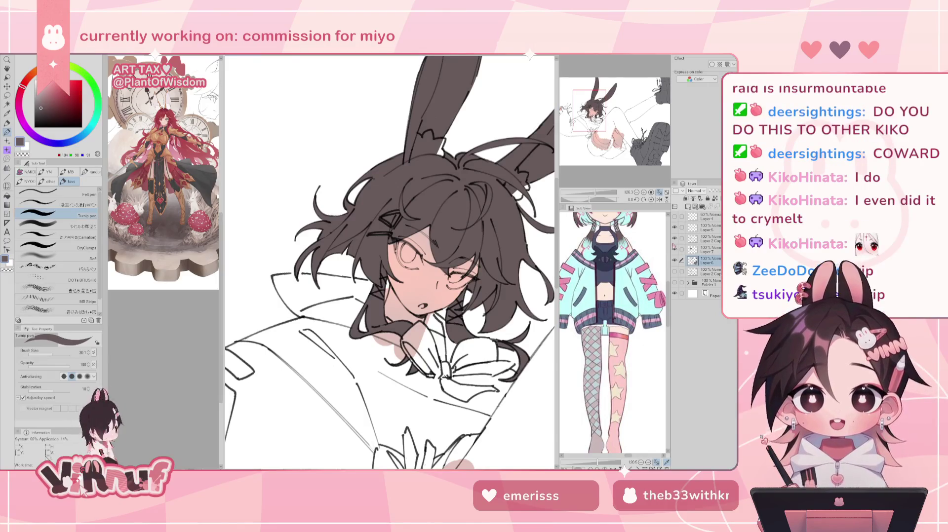
{"action": "scroll", "coordinate": [390, 262], "scroll_direction": "down", "scroll_amount": 5}
{"action": "scroll", "coordinate": [390, 262], "scroll_direction": "up", "scroll_amount": 3}
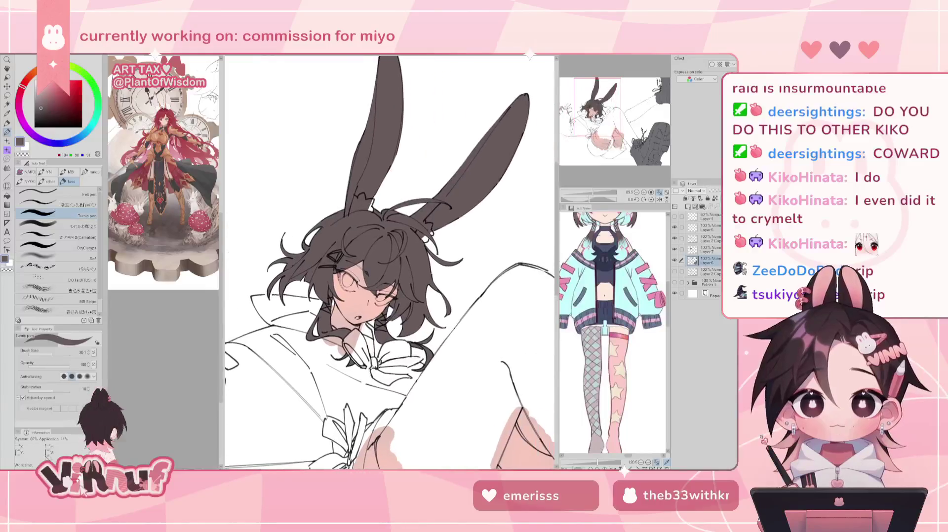
{"action": "left_click", "coordinate": [674, 250]}
{"action": "left_click", "coordinate": [674, 249]}
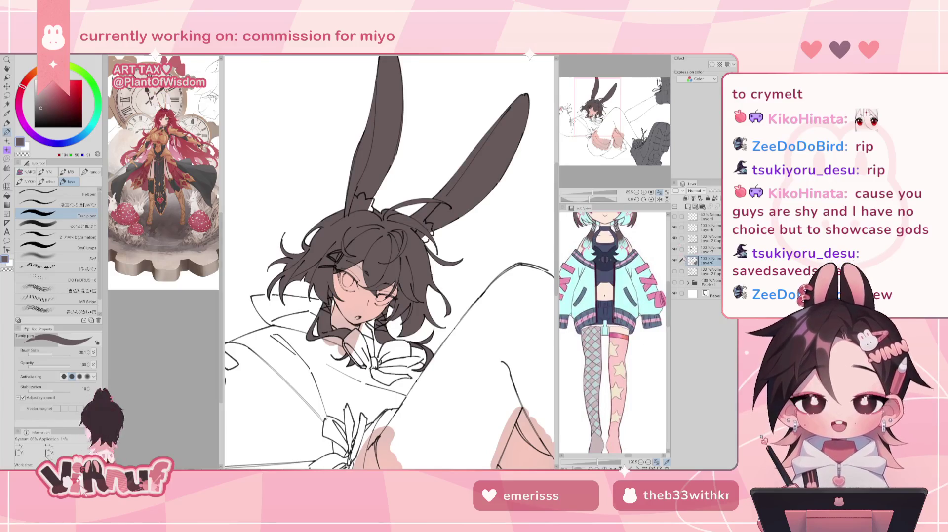
{"action": "left_click", "coordinate": [675, 250]}
{"action": "left_click", "coordinate": [675, 249]}
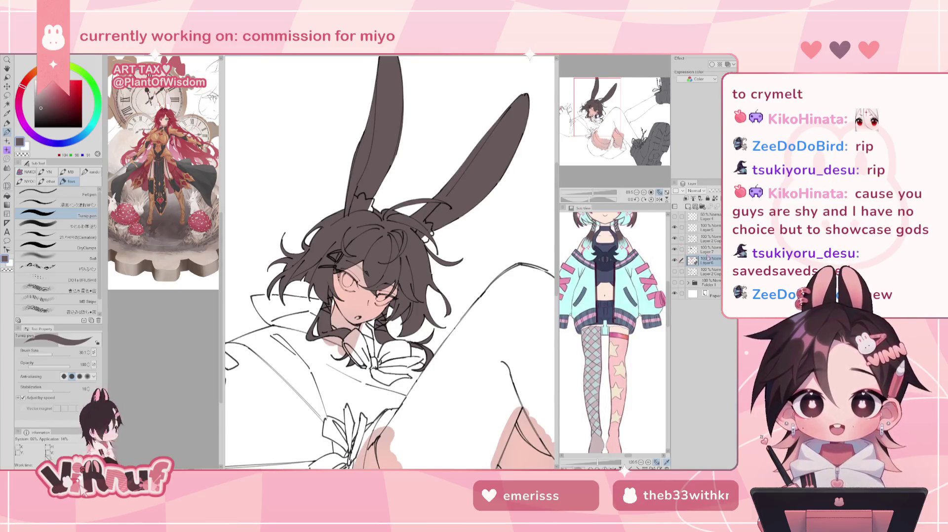
{"action": "left_click", "coordinate": [675, 249]}
{"action": "left_click", "coordinate": [675, 250]}
{"action": "left_click", "coordinate": [710, 250]}
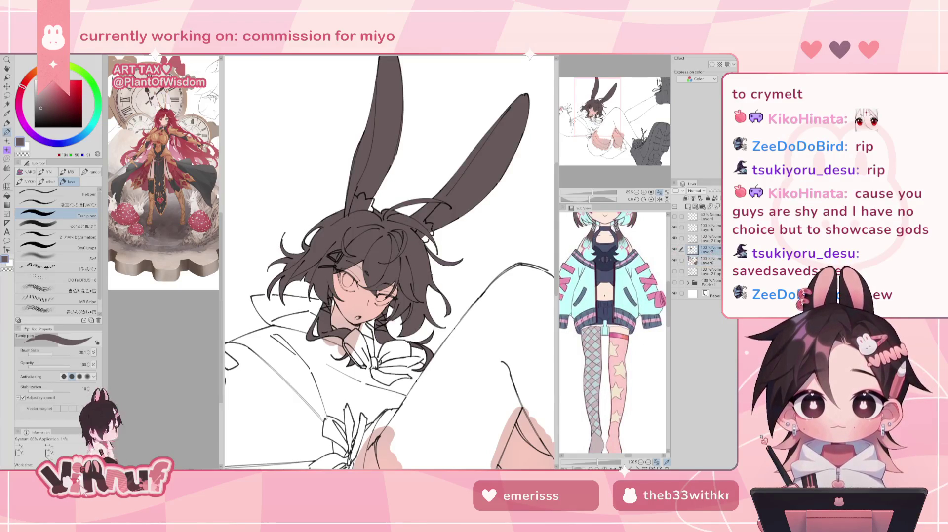
Step: Bring the torso and legs into view, hiding Layer 7 and head linework briefly to check fills
{"action": "left_click_drag", "start_coordinate": [606, 128], "coordinate": [604, 133]}
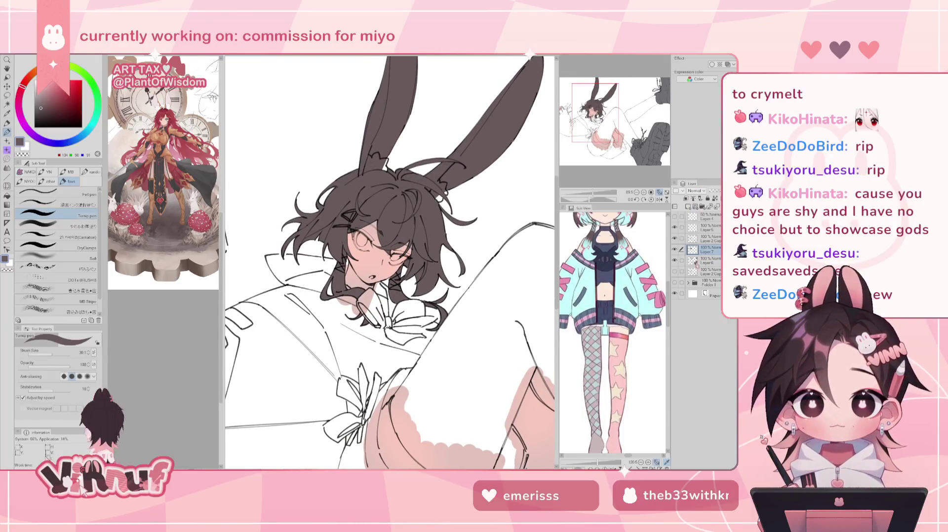
{"action": "left_click", "coordinate": [674, 249]}
{"action": "left_click", "coordinate": [675, 249]}
{"action": "mouse_move", "coordinate": [595, 113]}
{"action": "left_mouse_down"}
{"action": "mouse_move", "coordinate": [607, 114]}
{"action": "mouse_move", "coordinate": [598, 134]}
{"action": "mouse_move", "coordinate": [596, 123]}
{"action": "left_mouse_up"}
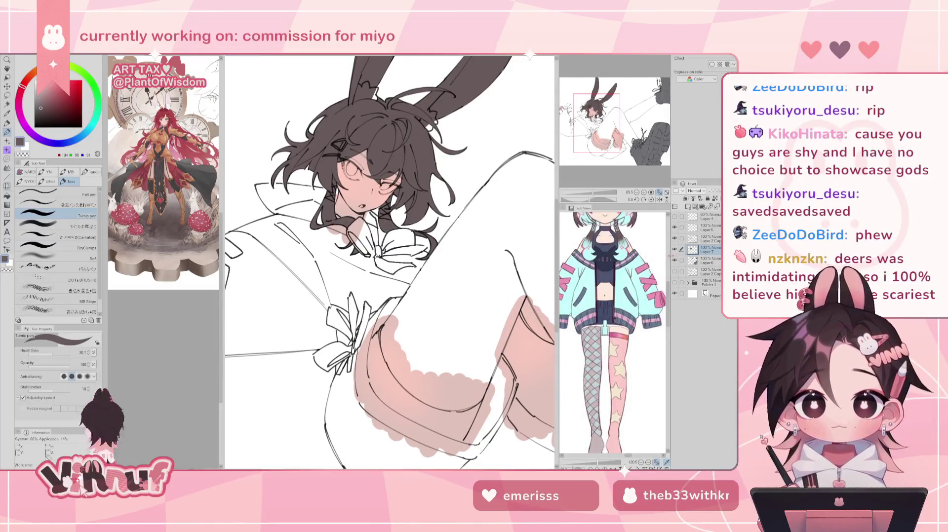
{"action": "mouse_move", "coordinate": [598, 126]}
{"action": "left_mouse_down"}
{"action": "mouse_move", "coordinate": [600, 139]}
{"action": "mouse_move", "coordinate": [605, 126]}
{"action": "left_mouse_up"}
{"action": "left_click", "coordinate": [675, 250]}
{"action": "left_click", "coordinate": [675, 250]}
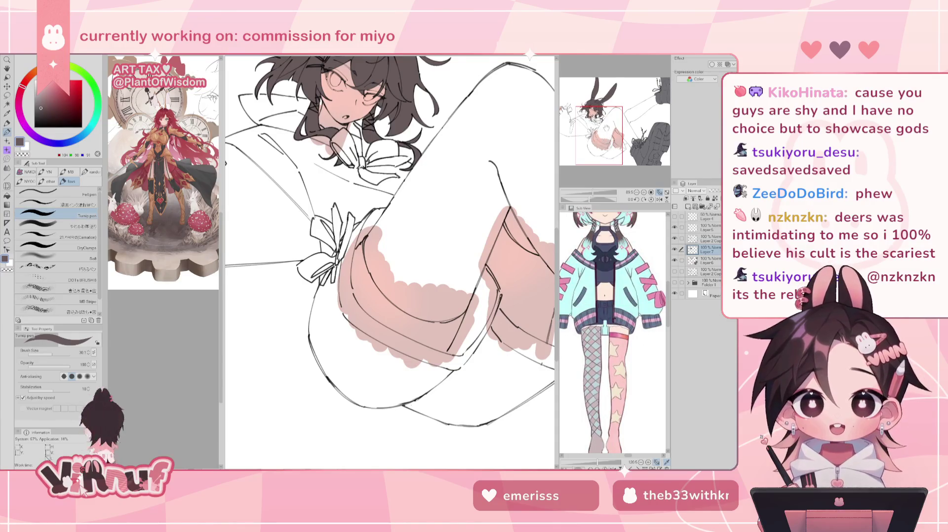
Step: Block in pink skin on the thighs, hiding the colour fills and face shading to check the linework
{"action": "left_click_drag", "start_coordinate": [390, 247], "coordinate": [373, 251]}
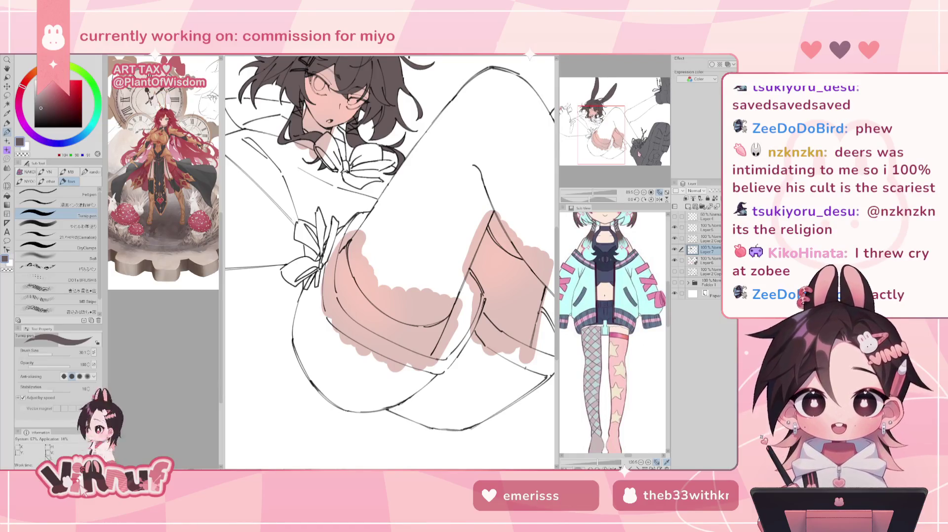
{"action": "left_click", "coordinate": [675, 254]}
{"action": "left_click", "coordinate": [675, 261]}
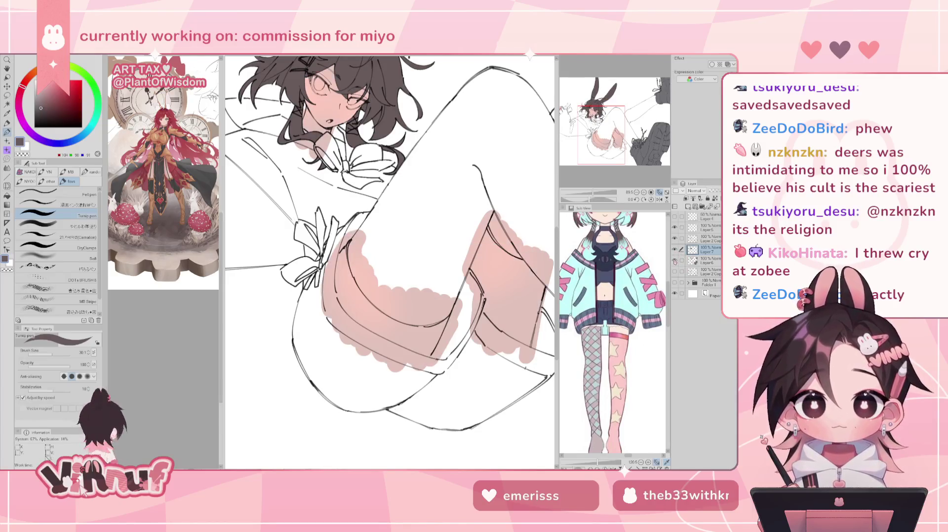
{"action": "left_click", "coordinate": [674, 250]}
{"action": "left_click", "coordinate": [675, 250]}
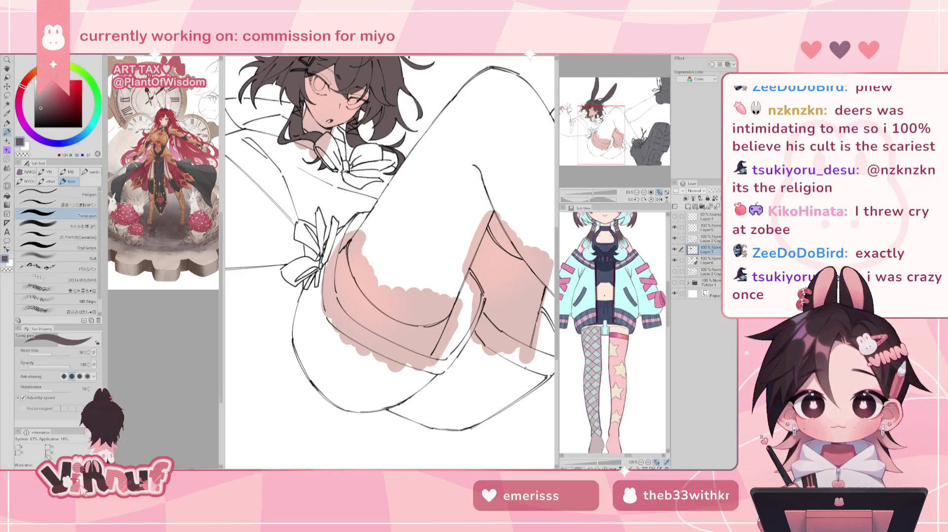
{"action": "mouse_move", "coordinate": [621, 154]}
{"action": "left_mouse_down"}
{"action": "mouse_move", "coordinate": [651, 161]}
{"action": "mouse_move", "coordinate": [601, 139]}
{"action": "left_mouse_up"}
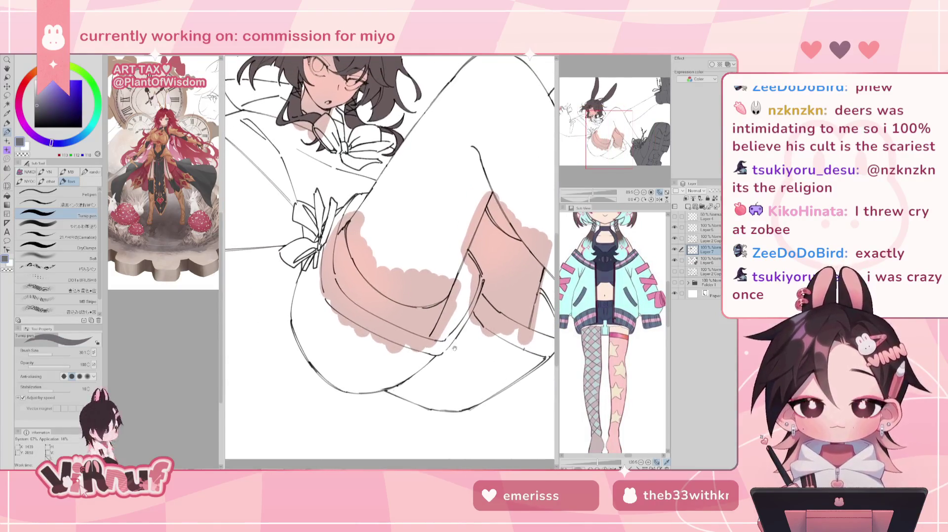
Step: Pick a darker grey on the colour wheel and fine-tune it slightly
{"action": "left_click", "coordinate": [37, 111]}
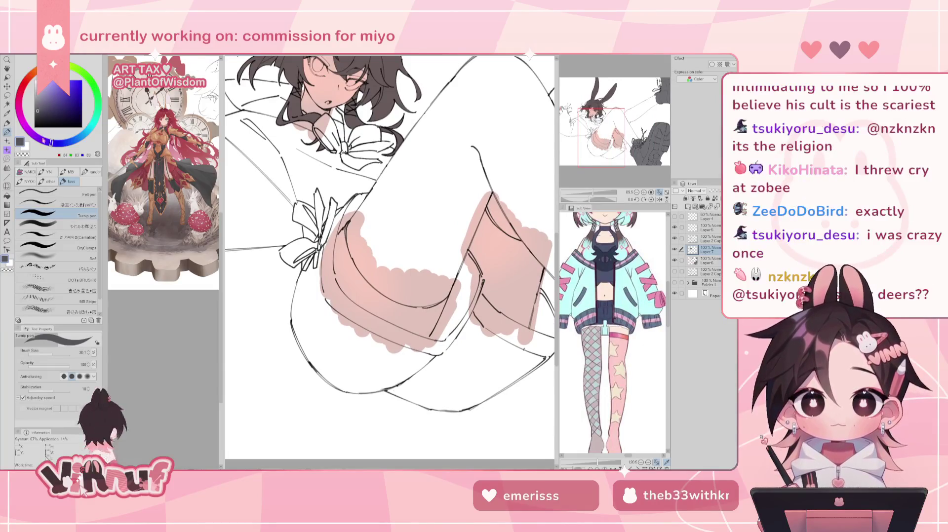
{"action": "left_click_drag", "start_coordinate": [45, 142], "coordinate": [47, 141]}
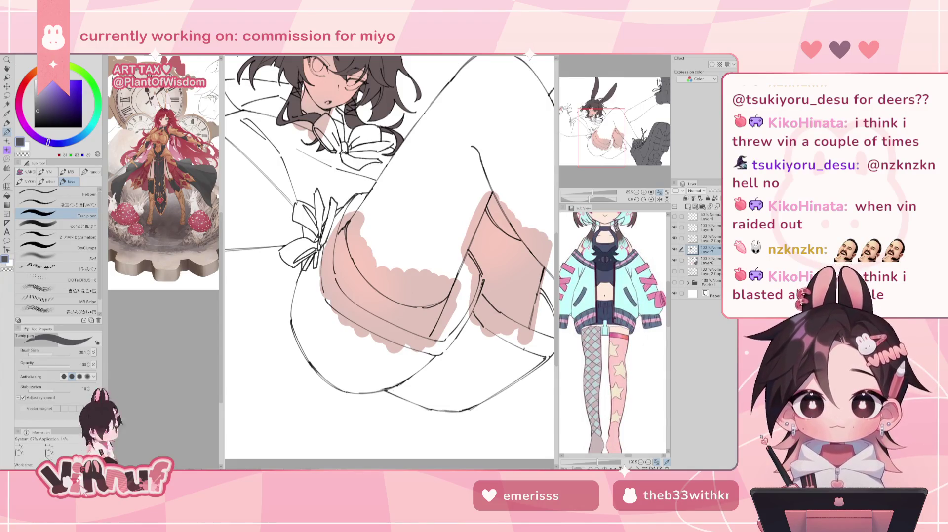
{"action": "left_click", "coordinate": [10, 52]}
{"action": "left_click", "coordinate": [64, 275]}
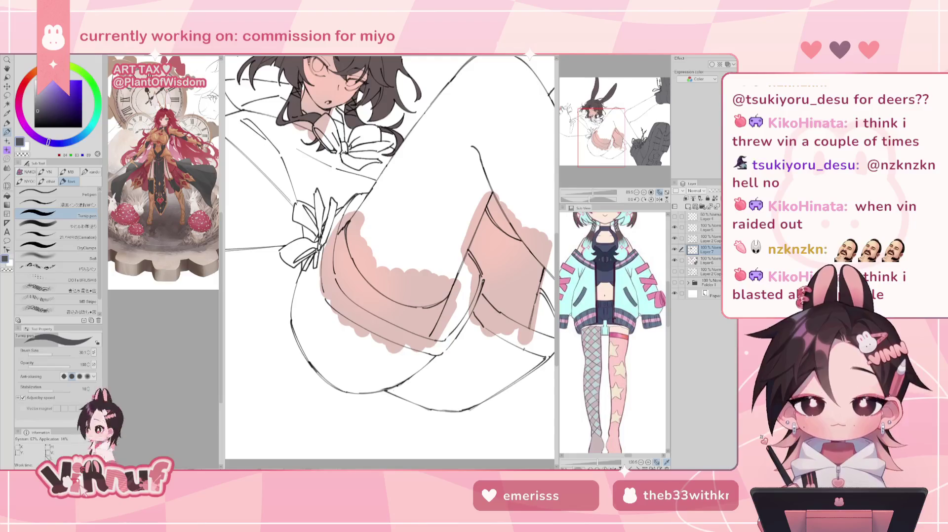
Step: Choose a dark grey and brush the shorts' edge under the bow, undoing attempts until it sits right
{"action": "left_click", "coordinate": [69, 142]}
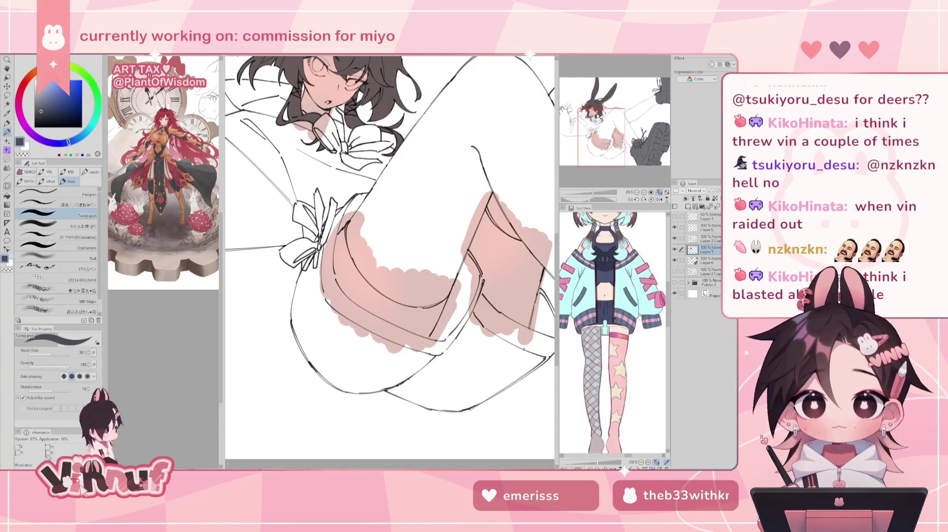
{"action": "mouse_move", "coordinate": [306, 281]}
{"action": "left_mouse_down"}
{"action": "mouse_move", "coordinate": [325, 344]}
{"action": "mouse_move", "coordinate": [319, 340]}
{"action": "left_mouse_up"}
{"action": "key", "text": "ctrl+z"}
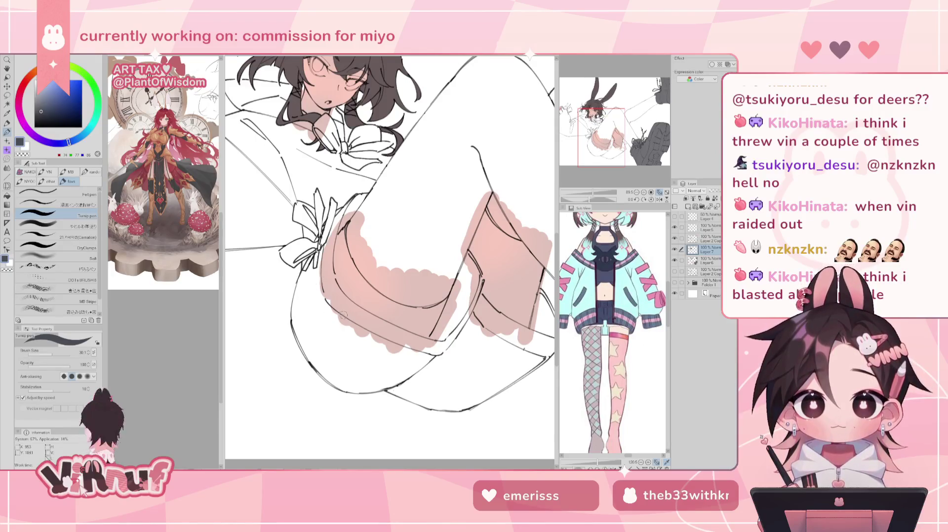
{"action": "mouse_move", "coordinate": [315, 291]}
{"action": "left_mouse_down"}
{"action": "mouse_move", "coordinate": [326, 240]}
{"action": "mouse_move", "coordinate": [303, 296]}
{"action": "left_mouse_up"}
{"action": "key", "text": "ctrl+z"}
{"action": "left_click_drag", "start_coordinate": [321, 247], "coordinate": [300, 301]}
{"action": "key", "text": "ctrl+z"}
{"action": "left_click_drag", "start_coordinate": [321, 245], "coordinate": [299, 291]}
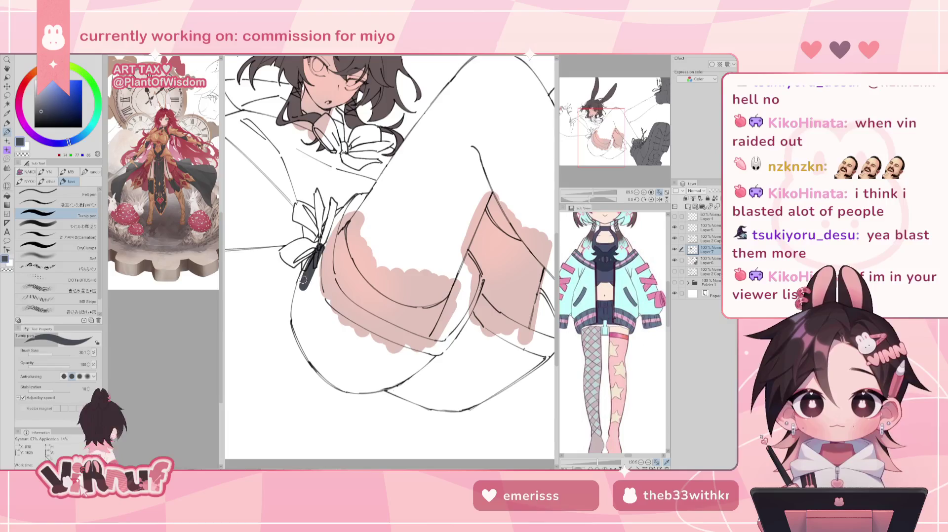
{"action": "mouse_move", "coordinate": [316, 259]}
{"action": "left_mouse_down"}
{"action": "mouse_move", "coordinate": [293, 326]}
{"action": "mouse_move", "coordinate": [319, 372]}
{"action": "mouse_move", "coordinate": [345, 390]}
{"action": "left_mouse_up"}
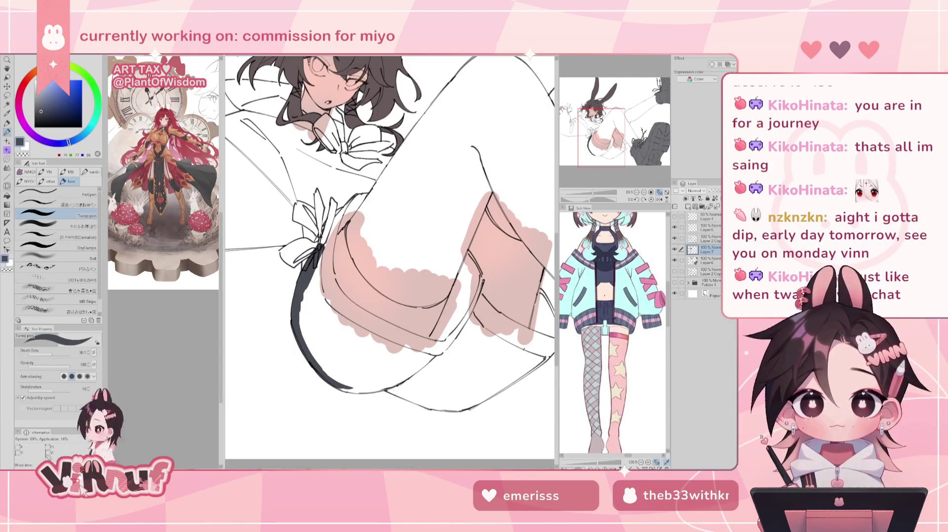
{"action": "key", "text": "alt+Tab"}
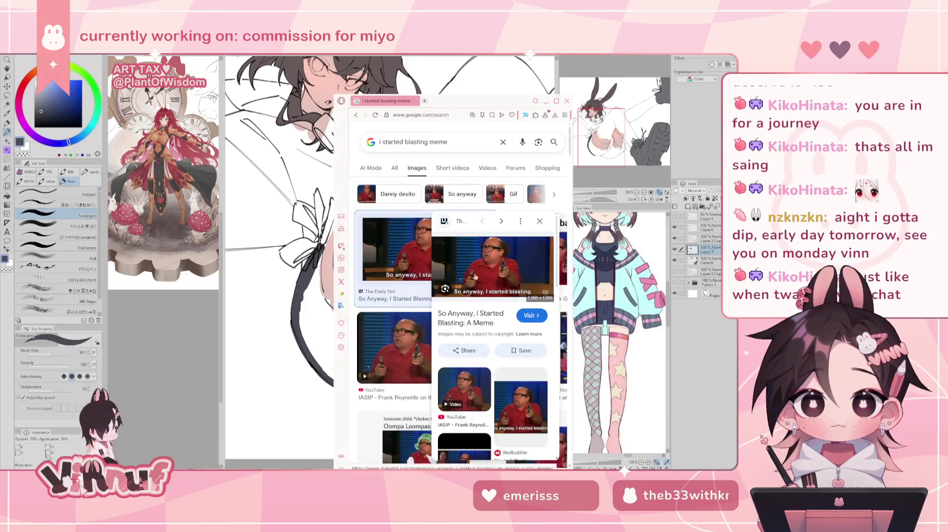
{"action": "right_click", "coordinate": [502, 271]}
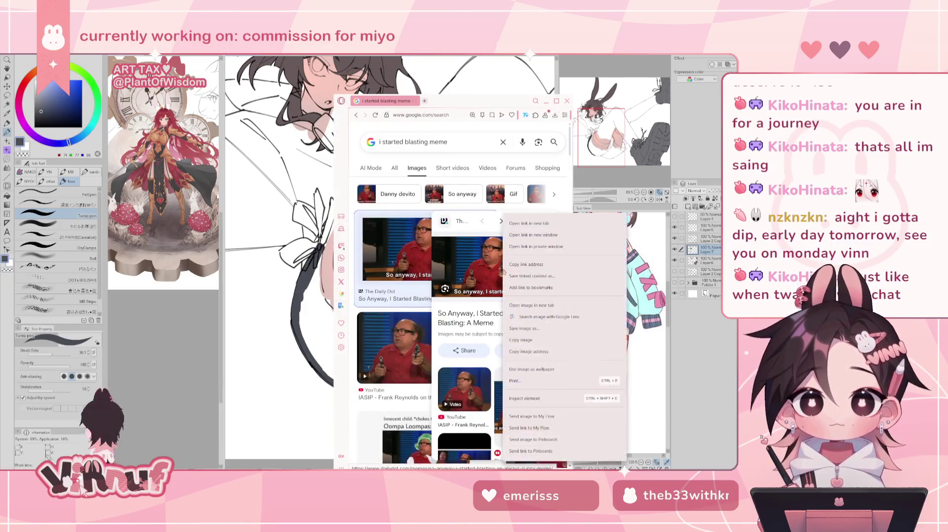
{"action": "left_click", "coordinate": [524, 223]}
{"action": "left_click", "coordinate": [447, 101]}
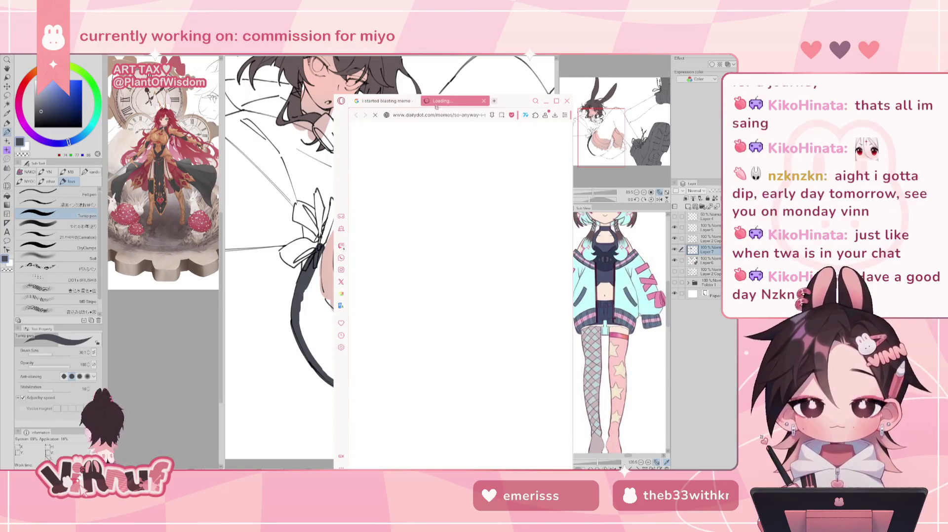
{"action": "left_click", "coordinate": [485, 101]}
{"action": "right_click", "coordinate": [492, 271]}
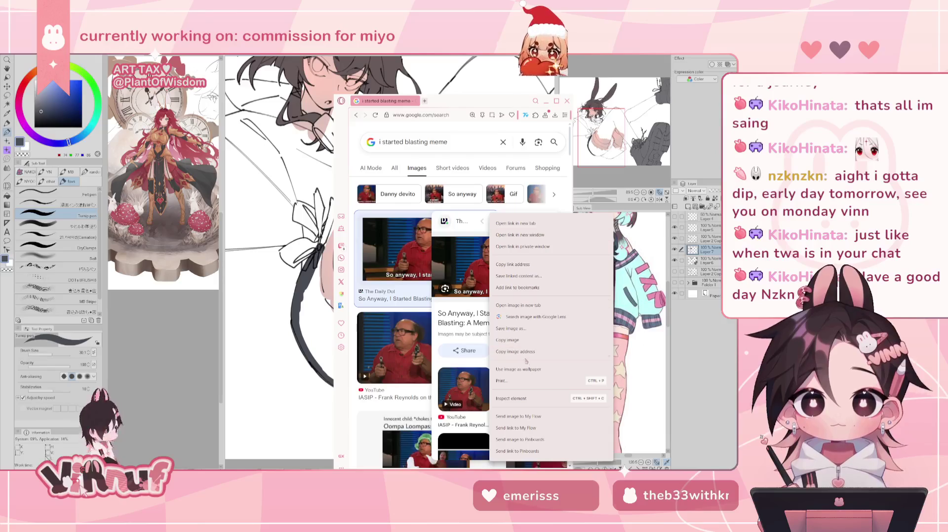
{"action": "left_click", "coordinate": [528, 305]}
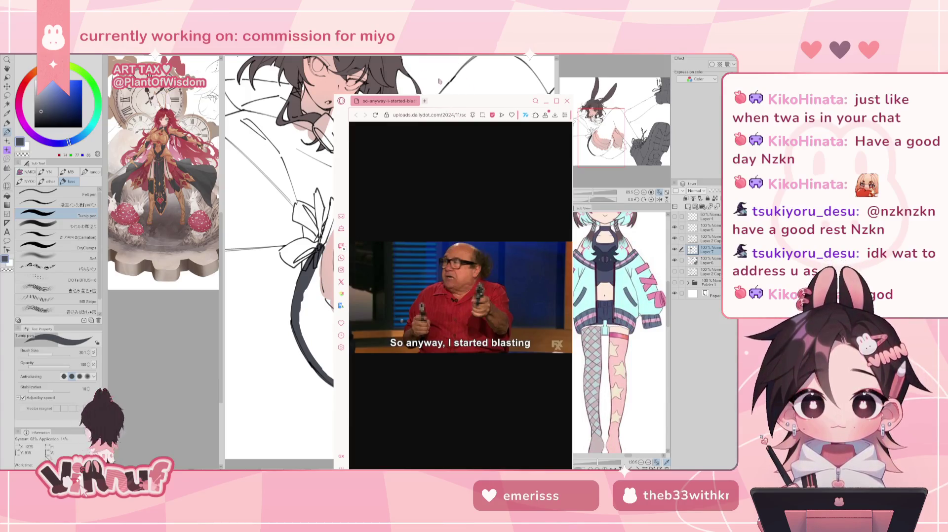
{"action": "left_click_drag", "start_coordinate": [440, 107], "coordinate": [385, 64]}
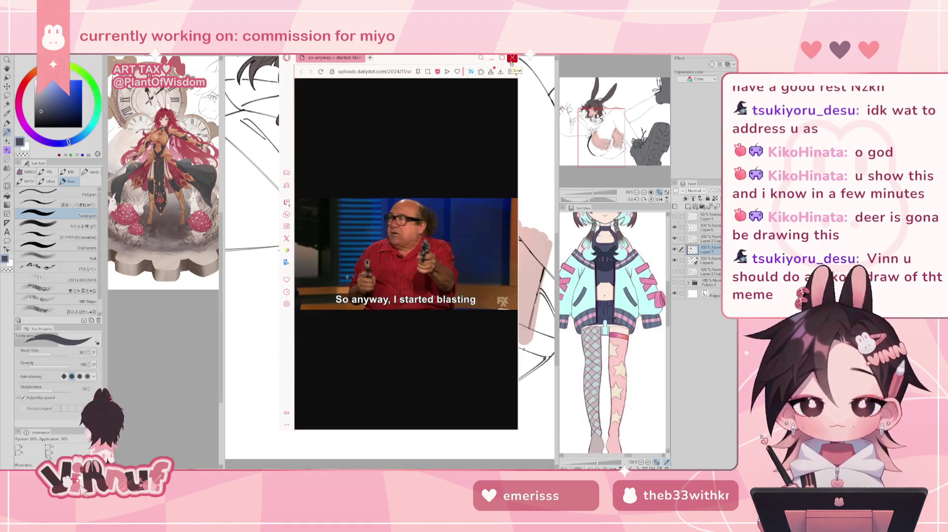
{"action": "left_click", "coordinate": [512, 59]}
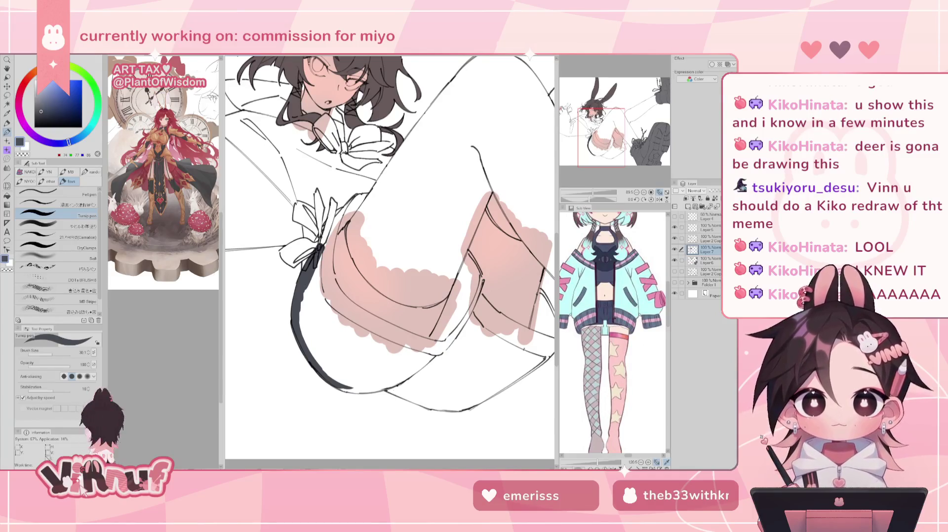
Step: Paint the dark grey shorts band along the strap and fill in below the bow
{"action": "left_click_drag", "start_coordinate": [330, 237], "coordinate": [319, 254]}
{"action": "left_click_drag", "start_coordinate": [338, 217], "coordinate": [328, 279]}
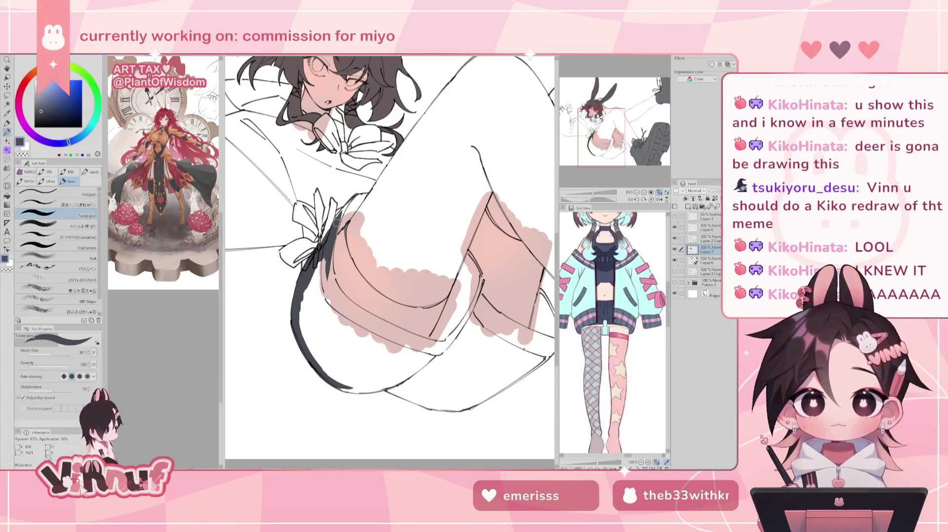
{"action": "left_click_drag", "start_coordinate": [332, 226], "coordinate": [348, 203]}
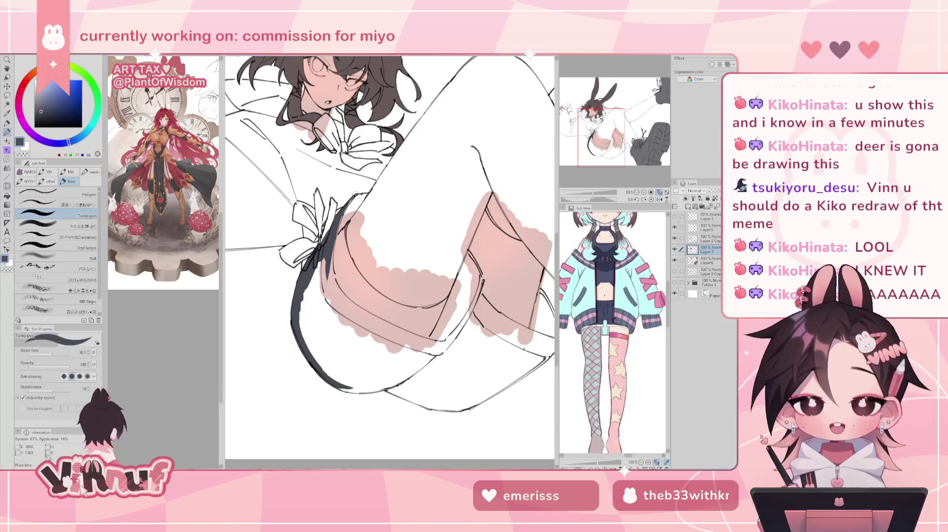
{"action": "mouse_move", "coordinate": [338, 234]}
{"action": "left_mouse_down"}
{"action": "mouse_move", "coordinate": [356, 196]}
{"action": "mouse_move", "coordinate": [335, 232]}
{"action": "mouse_move", "coordinate": [367, 197]}
{"action": "left_mouse_up"}
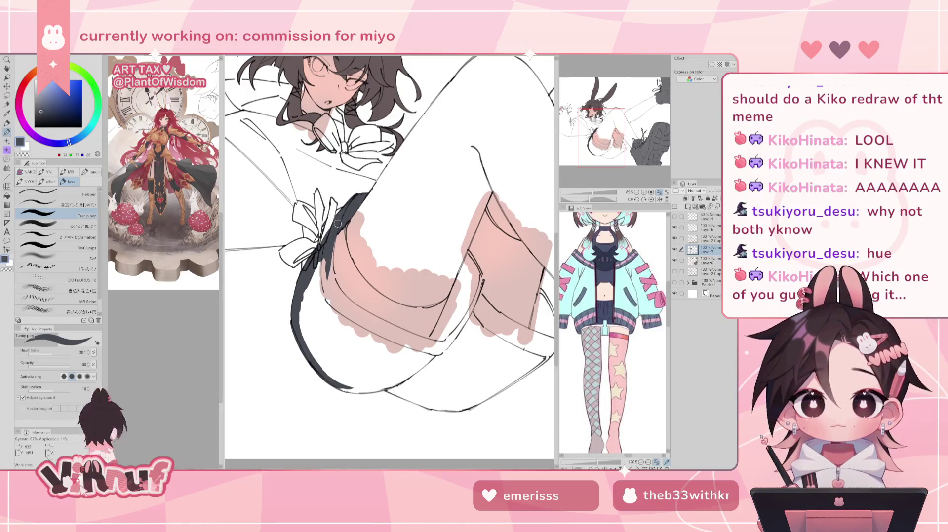
{"action": "mouse_move", "coordinate": [331, 270]}
{"action": "left_mouse_down"}
{"action": "mouse_move", "coordinate": [365, 320]}
{"action": "mouse_move", "coordinate": [378, 322]}
{"action": "left_mouse_up"}
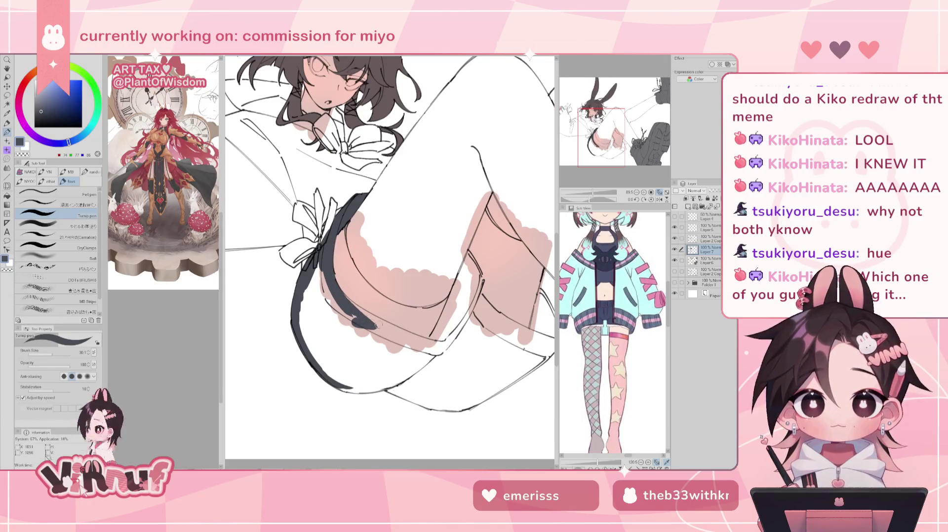
{"action": "mouse_move", "coordinate": [358, 316]}
{"action": "left_mouse_down"}
{"action": "mouse_move", "coordinate": [392, 330]}
{"action": "mouse_move", "coordinate": [383, 324]}
{"action": "left_mouse_up"}
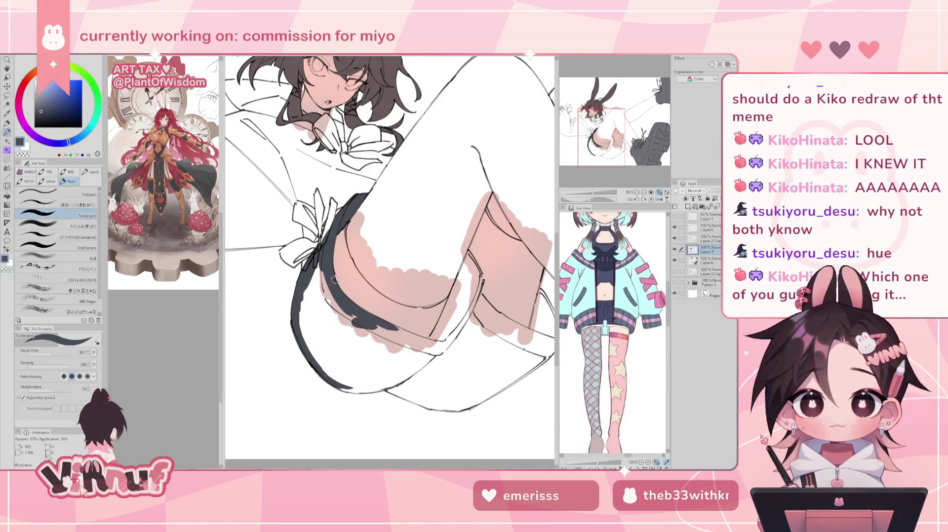
{"action": "mouse_move", "coordinate": [327, 267]}
{"action": "left_mouse_down"}
{"action": "mouse_move", "coordinate": [335, 316]}
{"action": "mouse_move", "coordinate": [321, 276]}
{"action": "mouse_move", "coordinate": [316, 336]}
{"action": "mouse_move", "coordinate": [312, 279]}
{"action": "mouse_move", "coordinate": [321, 356]}
{"action": "mouse_move", "coordinate": [336, 378]}
{"action": "mouse_move", "coordinate": [347, 379]}
{"action": "mouse_move", "coordinate": [348, 360]}
{"action": "left_mouse_up"}
Step: With the canvas mirrored, fill the shorts solidly dark grey and extend their lower end
{"action": "key", "text": "h"}
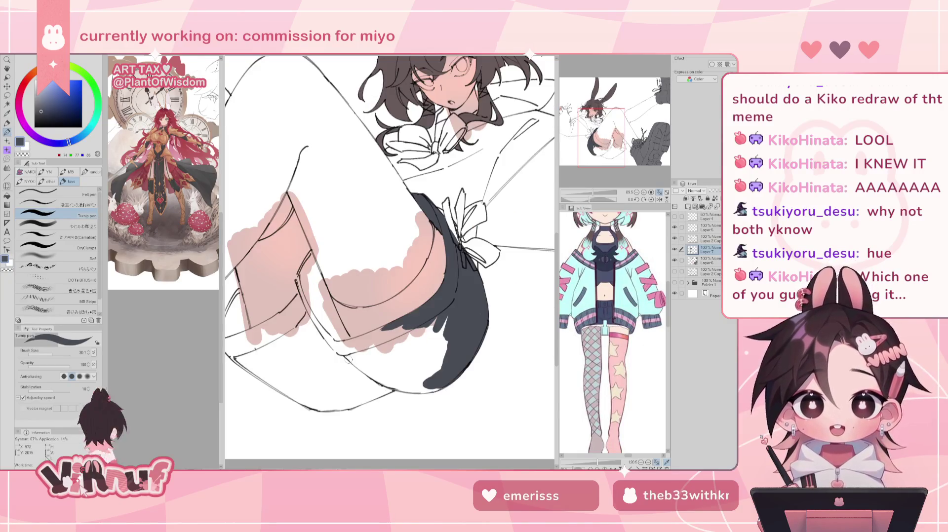
{"action": "mouse_move", "coordinate": [298, 279]}
{"action": "left_mouse_down"}
{"action": "mouse_move", "coordinate": [313, 318]}
{"action": "mouse_move", "coordinate": [299, 280]}
{"action": "mouse_move", "coordinate": [311, 252]}
{"action": "mouse_move", "coordinate": [331, 314]}
{"action": "left_mouse_up"}
{"action": "mouse_move", "coordinate": [315, 272]}
{"action": "left_mouse_down"}
{"action": "mouse_move", "coordinate": [332, 308]}
{"action": "mouse_move", "coordinate": [306, 272]}
{"action": "mouse_move", "coordinate": [334, 339]}
{"action": "left_mouse_up"}
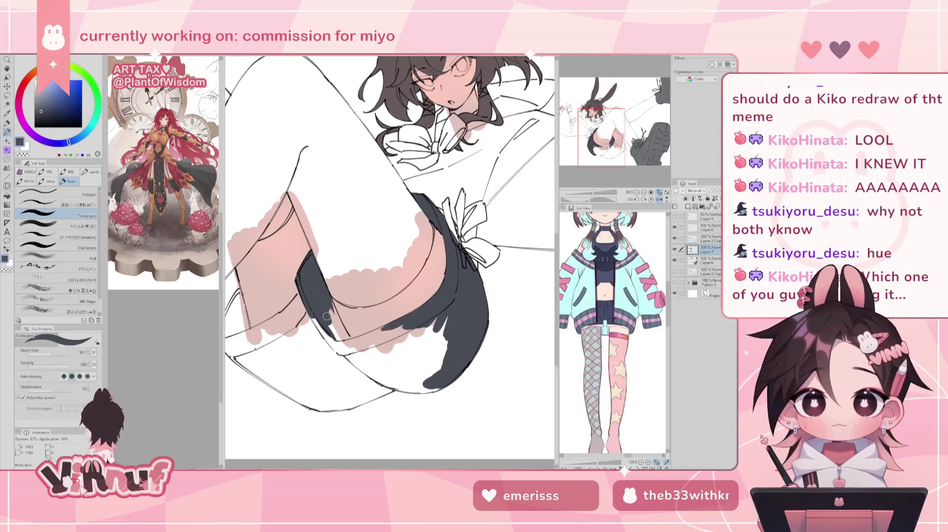
{"action": "mouse_move", "coordinate": [305, 293]}
{"action": "left_mouse_down"}
{"action": "mouse_move", "coordinate": [295, 303]}
{"action": "mouse_move", "coordinate": [332, 341]}
{"action": "mouse_move", "coordinate": [348, 331]}
{"action": "mouse_move", "coordinate": [357, 348]}
{"action": "left_mouse_up"}
{"action": "left_click_drag", "start_coordinate": [324, 314], "coordinate": [348, 357]}
Step: Flip the view back and paint the dark shorts along the right thigh's lower edge
{"action": "key", "text": "h"}
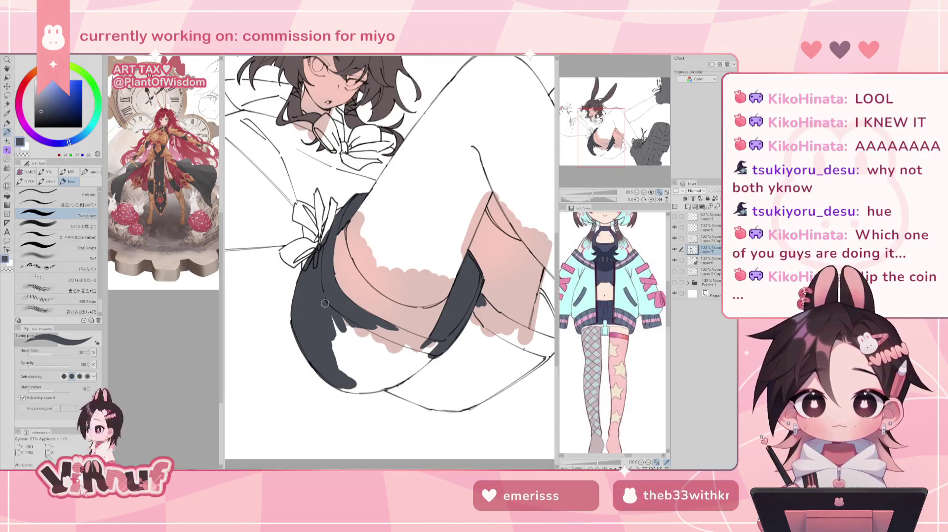
{"action": "mouse_move", "coordinate": [473, 307]}
{"action": "left_mouse_down"}
{"action": "mouse_move", "coordinate": [501, 337]}
{"action": "mouse_move", "coordinate": [530, 332]}
{"action": "left_mouse_up"}
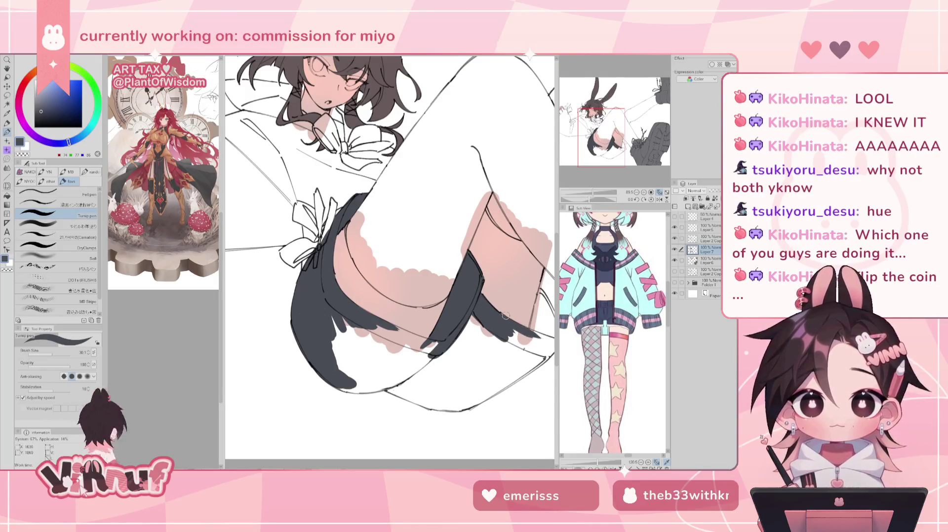
{"action": "left_click_drag", "start_coordinate": [506, 322], "coordinate": [542, 338]}
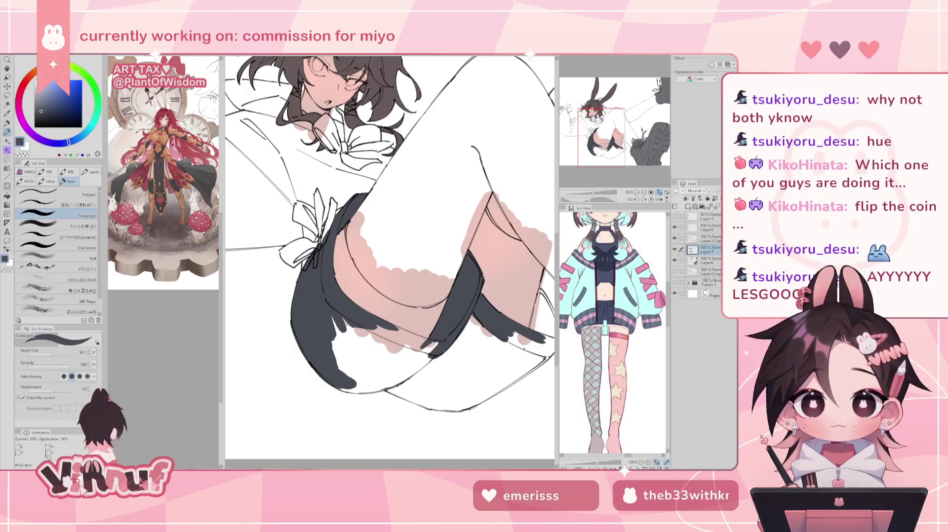
{"action": "key", "text": "ctrl+Tab"}
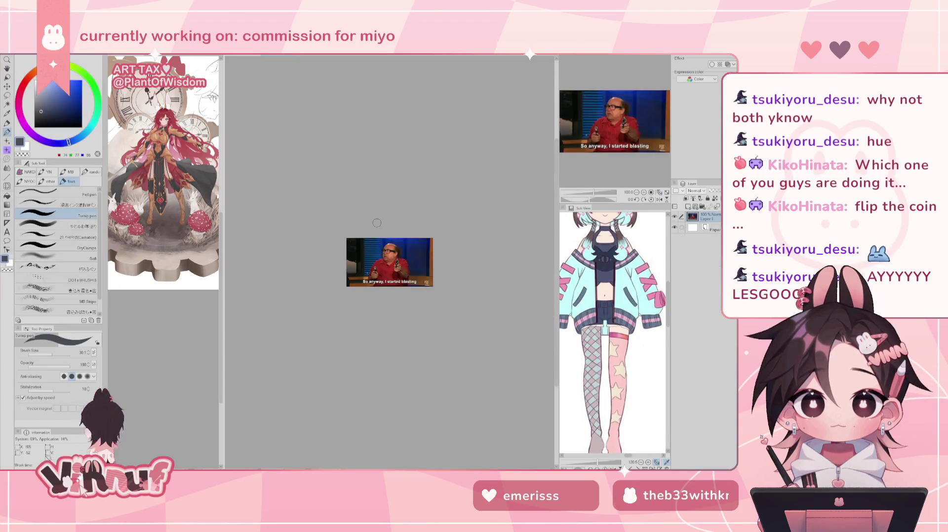
Step: Fit the 'So anyway, I started blasting' meme to the window and add Layer 2 above Layer 1
{"action": "scroll", "coordinate": [401, 290], "scroll_direction": "up", "scroll_amount": 2}
{"action": "scroll", "coordinate": [401, 290], "scroll_direction": "up", "scroll_amount": 2}
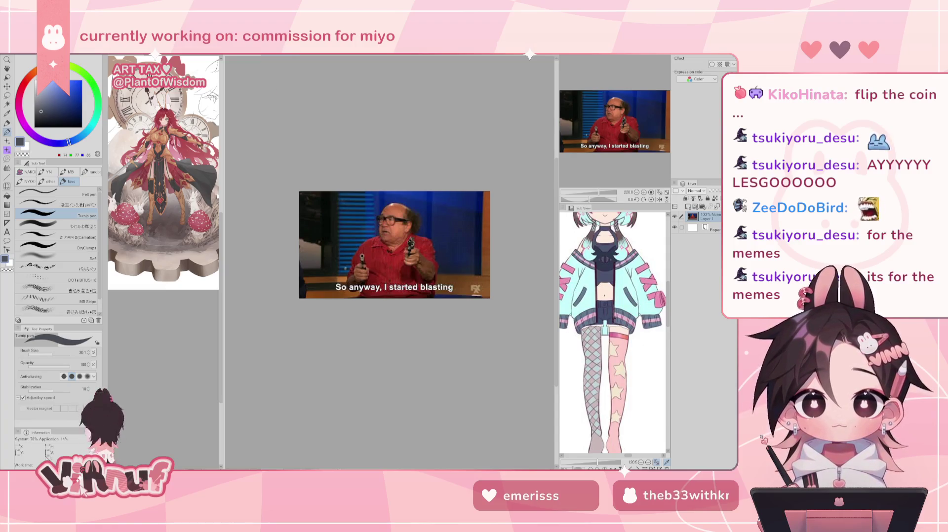
{"action": "key", "text": "ctrl+0"}
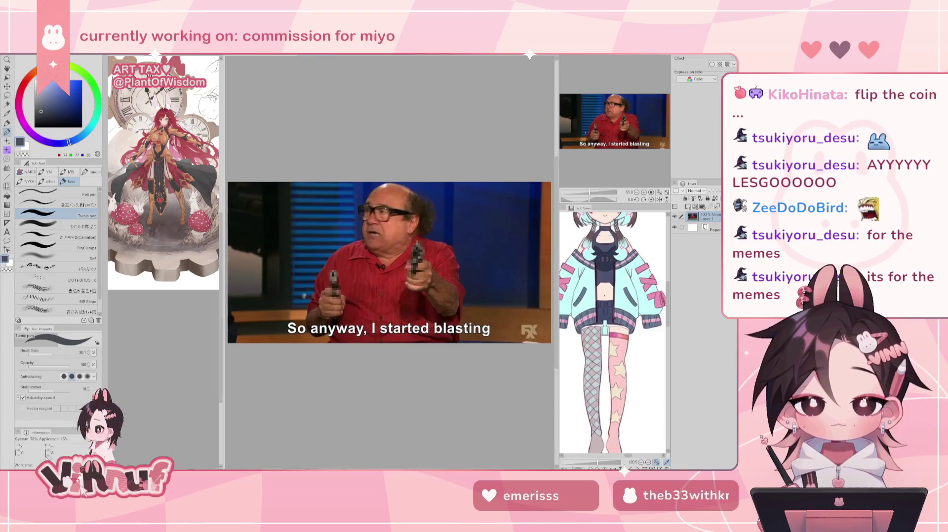
{"action": "scroll", "coordinate": [369, 232], "scroll_direction": "down", "scroll_amount": 2}
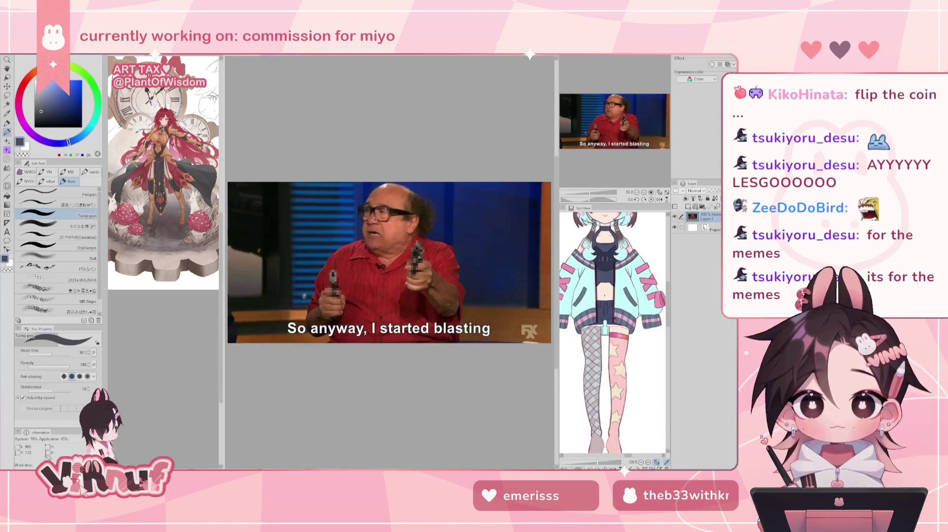
{"action": "scroll", "coordinate": [368, 232], "scroll_direction": "up", "scroll_amount": 4}
{"action": "scroll", "coordinate": [369, 232], "scroll_direction": "down", "scroll_amount": 1}
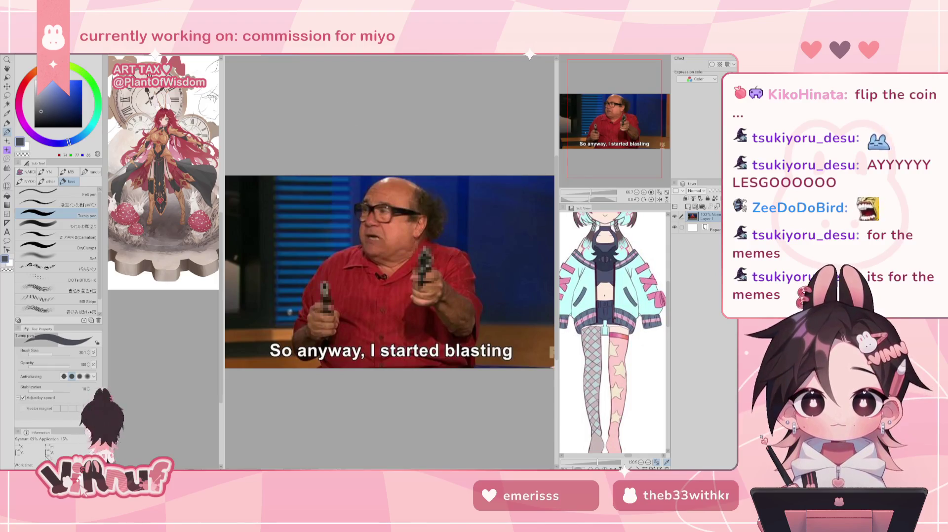
{"action": "left_click", "coordinate": [688, 206]}
{"action": "scroll", "coordinate": [616, 113], "scroll_direction": "up", "scroll_amount": 4}
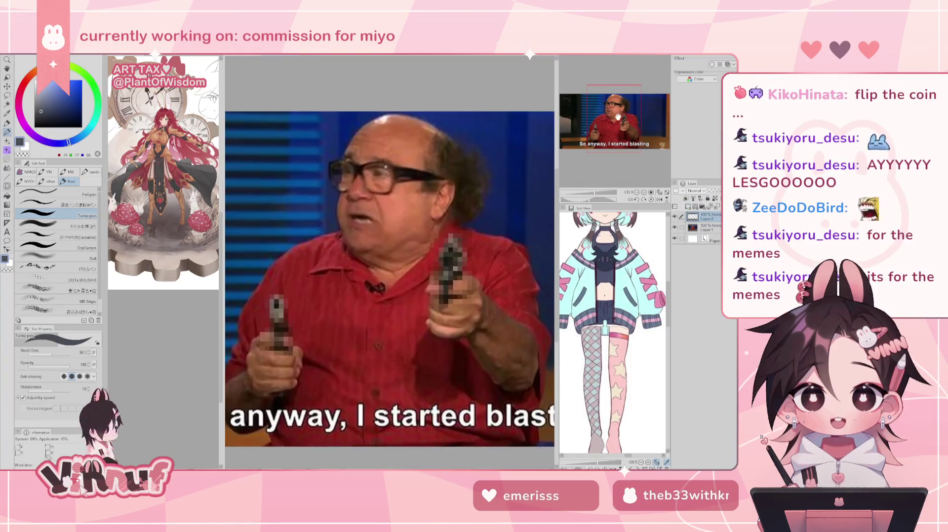
{"action": "left_click_drag", "start_coordinate": [615, 113], "coordinate": [608, 111]}
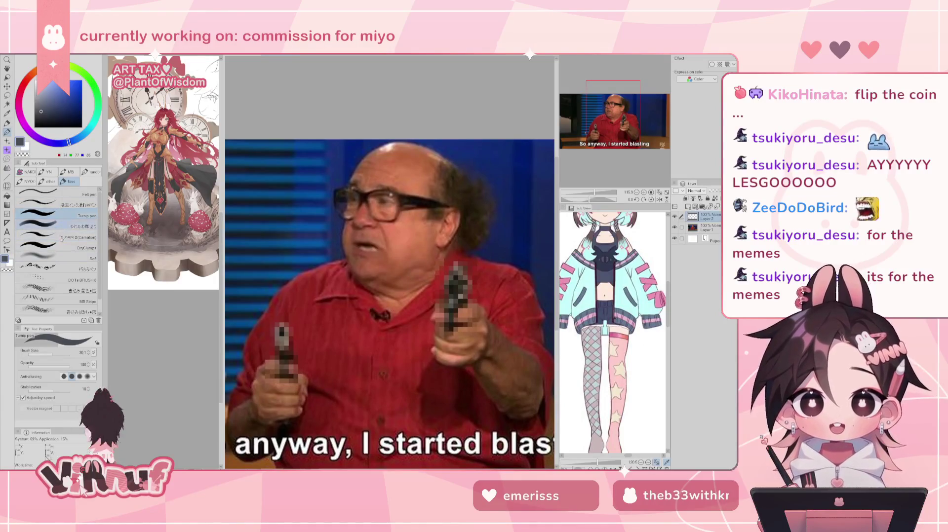
{"action": "left_click", "coordinate": [50, 193]}
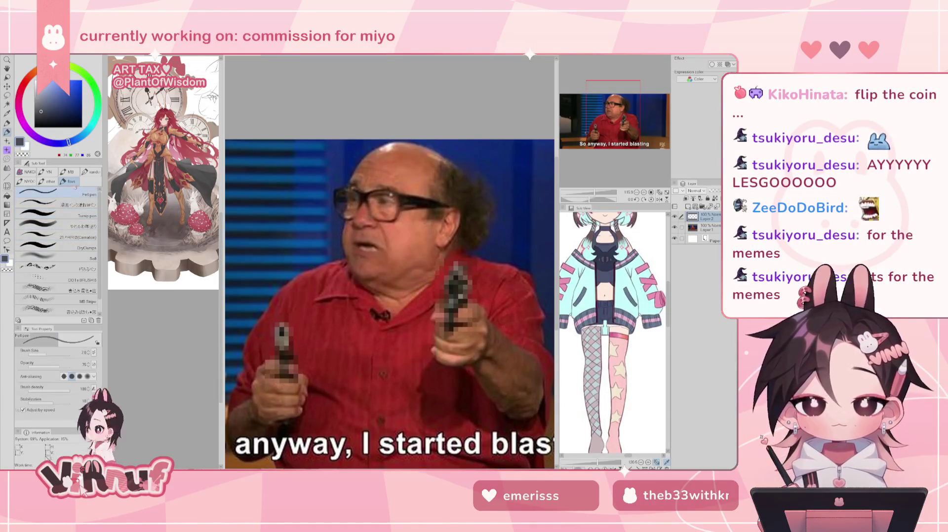
Step: Eyedrop the shirt, swap to near-white, pick the Carnation brush, and paint a strand over forehead and glasses
{"action": "left_click", "coordinate": [316, 305], "text": "alt"}
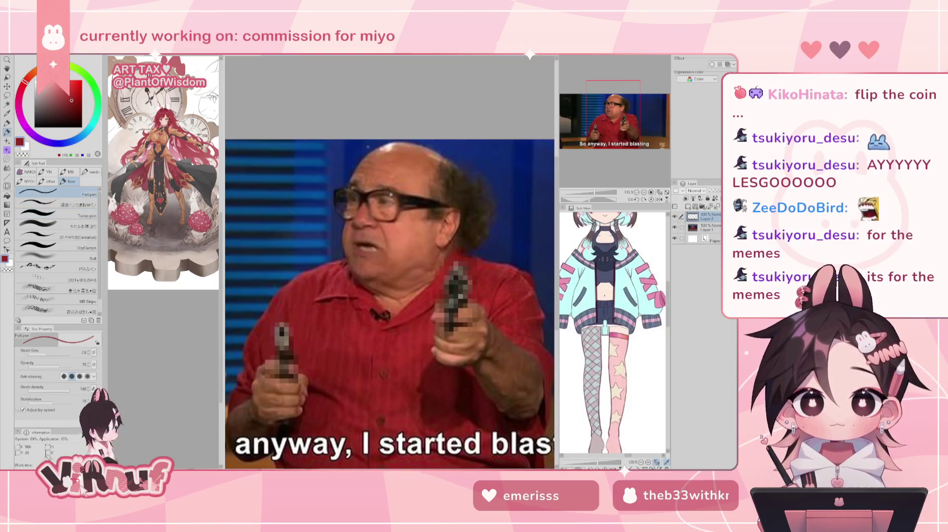
{"action": "key", "text": "x"}
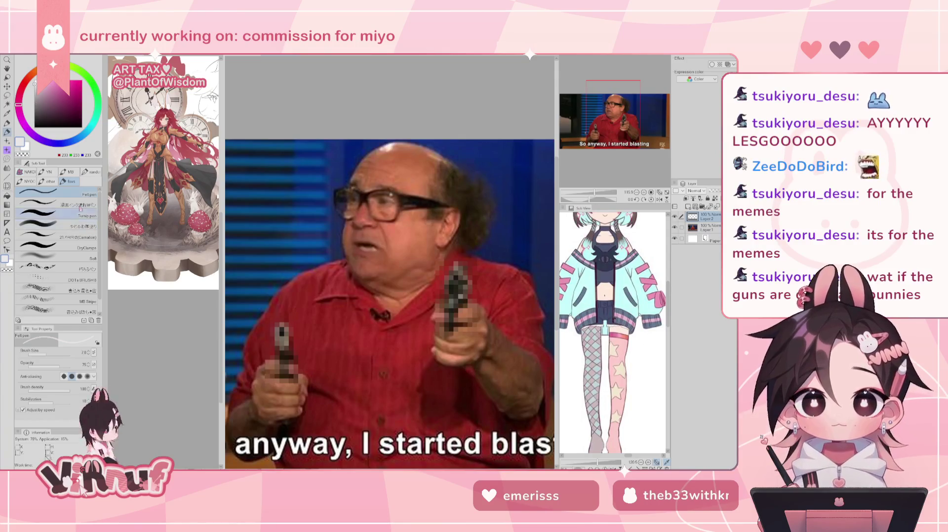
{"action": "left_click", "coordinate": [54, 237]}
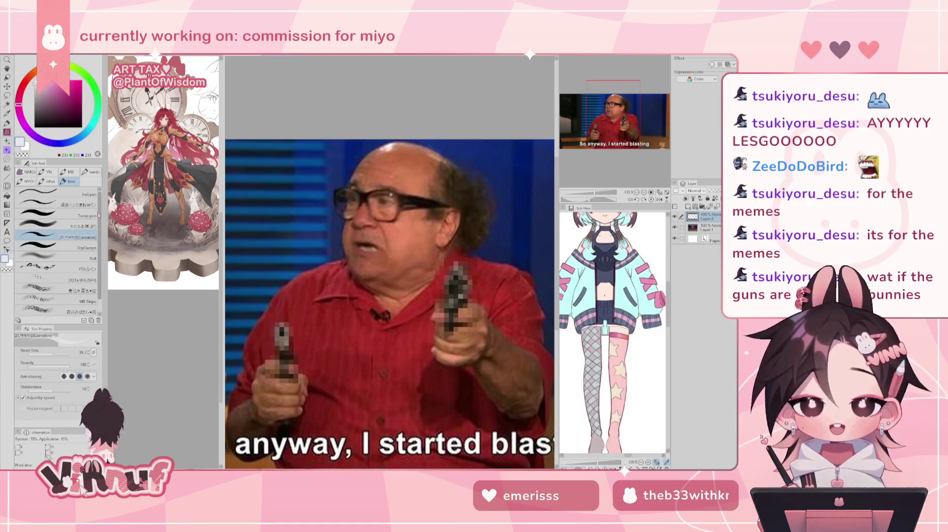
{"action": "left_click_drag", "start_coordinate": [616, 114], "coordinate": [617, 113]}
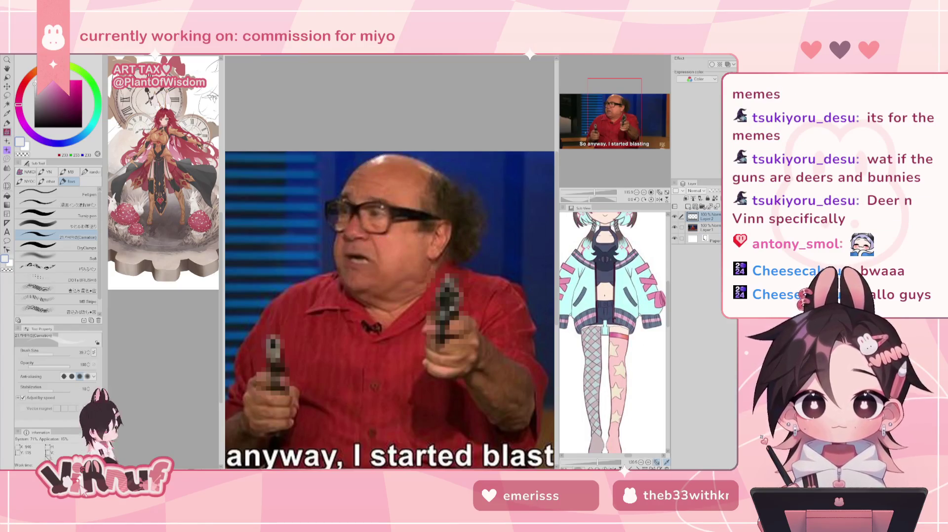
{"action": "left_click_drag", "start_coordinate": [368, 162], "coordinate": [365, 241]}
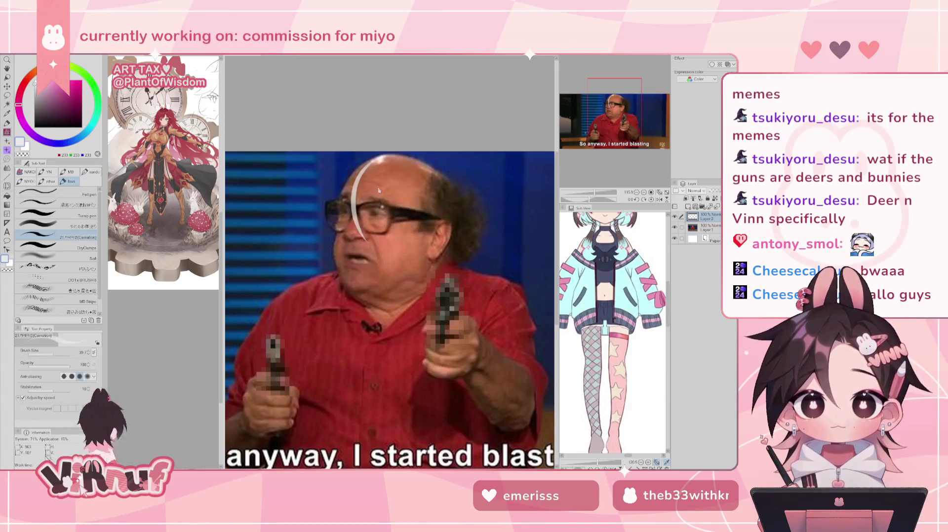
Step: Redo the first hair strokes as broad white strands from the head top over the left lens
{"action": "key", "text": "ctrl+z"}
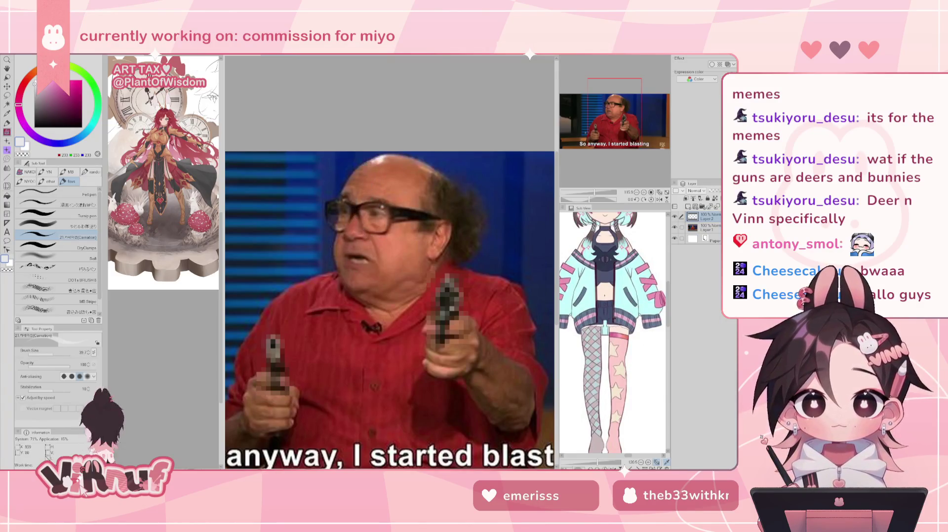
{"action": "left_click_drag", "start_coordinate": [375, 159], "coordinate": [379, 242]}
{"action": "key", "text": "ctrl+z"}
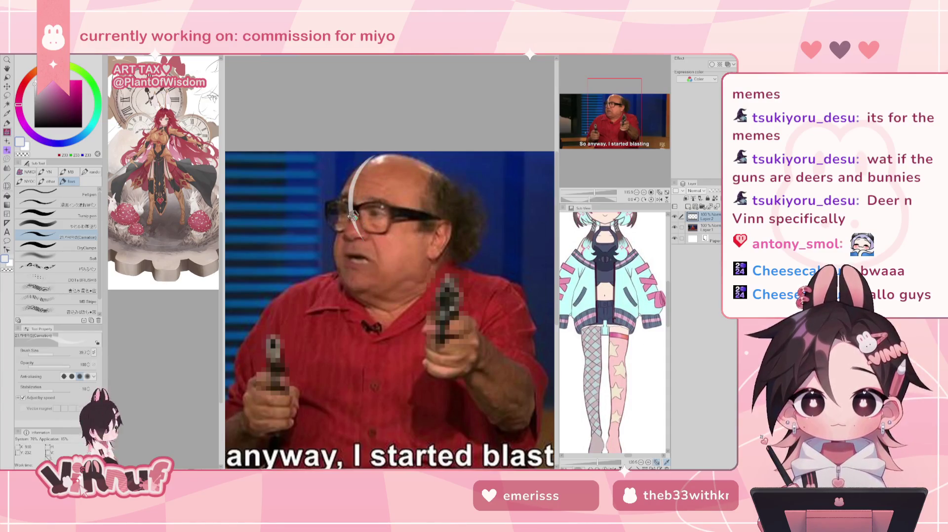
{"action": "key", "text": "ctrl+z"}
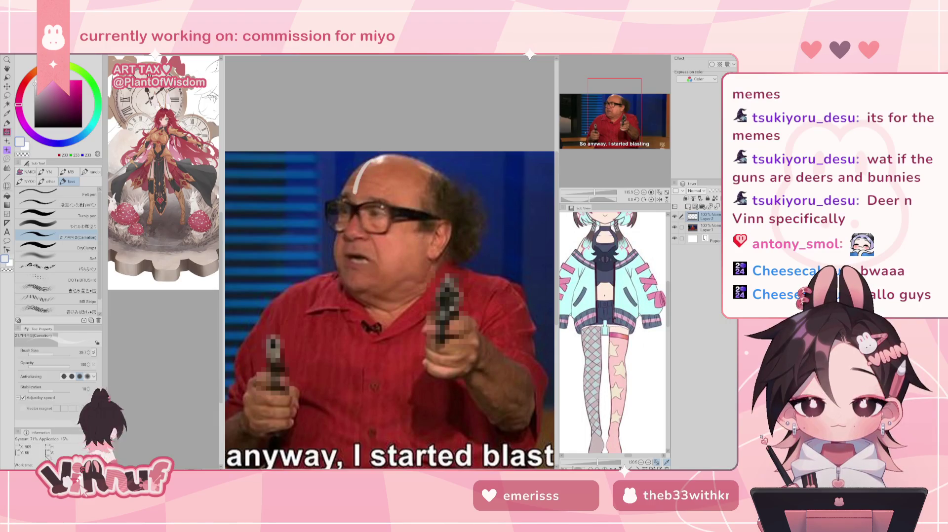
{"action": "left_click_drag", "start_coordinate": [376, 157], "coordinate": [360, 231]}
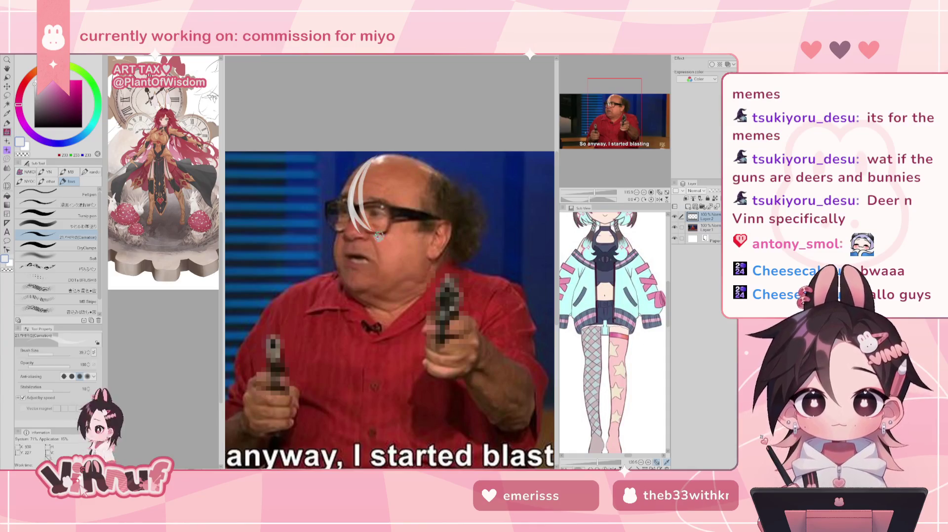
{"action": "left_click_drag", "start_coordinate": [368, 163], "coordinate": [356, 222]}
{"action": "left_click_drag", "start_coordinate": [366, 162], "coordinate": [361, 226]}
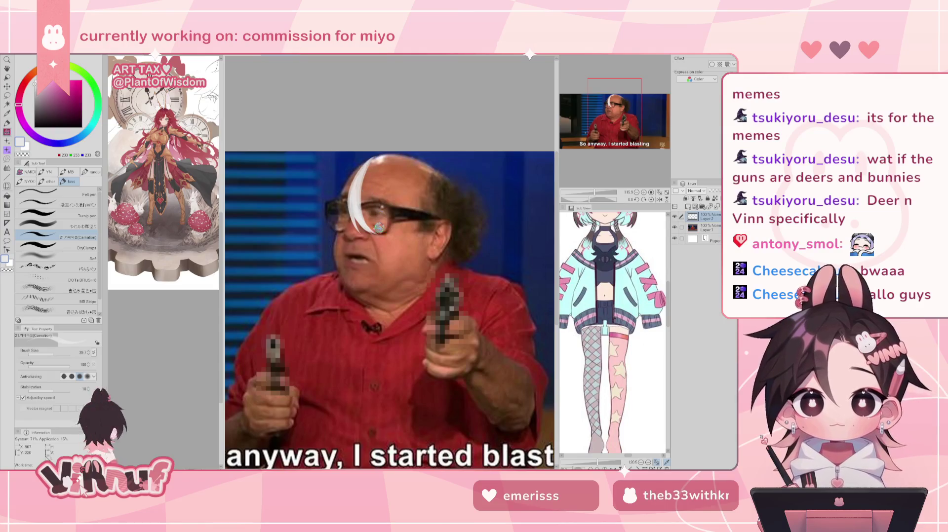
{"action": "key", "text": "e"}
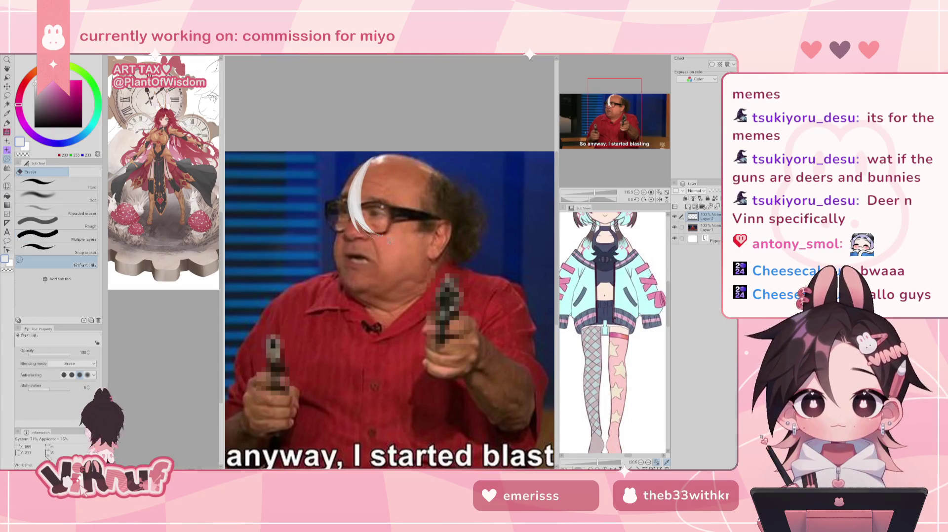
{"action": "key", "text": "p"}
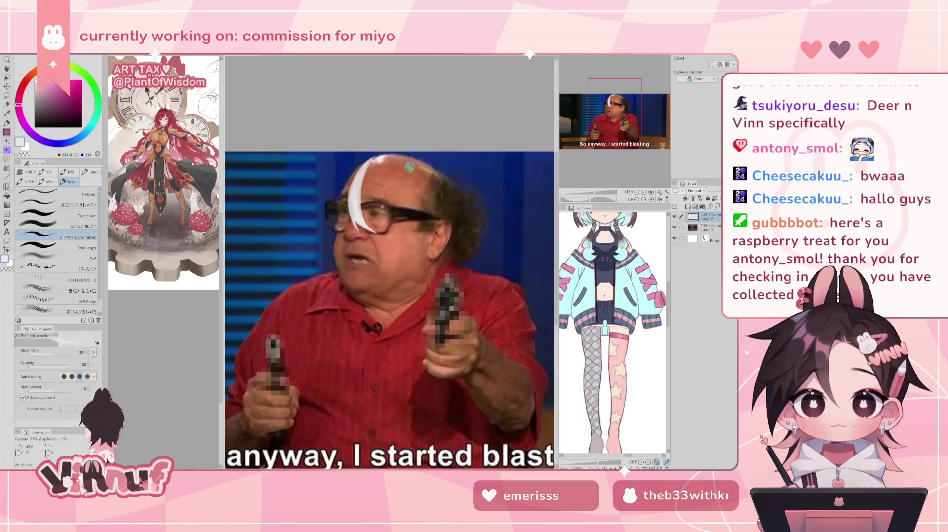
Step: Add a long white strand down the forehead, thin curving strands, and fill out the hair's top
{"action": "key", "text": "ctrl+z"}
{"action": "left_click_drag", "start_coordinate": [407, 157], "coordinate": [403, 267]}
{"action": "key", "text": "ctrl+z"}
{"action": "left_click_drag", "start_coordinate": [407, 157], "coordinate": [403, 269]}
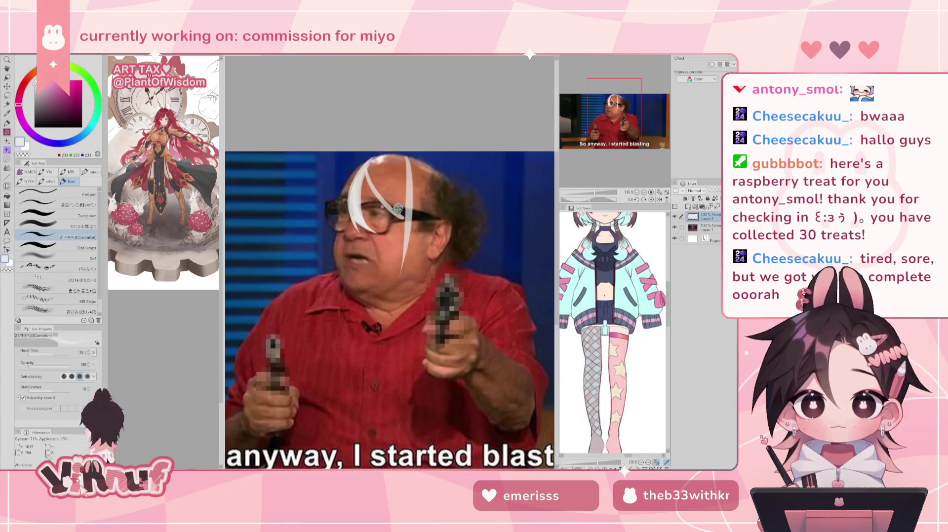
{"action": "mouse_move", "coordinate": [371, 180]}
{"action": "left_mouse_down"}
{"action": "mouse_move", "coordinate": [398, 192]}
{"action": "mouse_move", "coordinate": [377, 170]}
{"action": "mouse_move", "coordinate": [393, 161]}
{"action": "mouse_move", "coordinate": [403, 189]}
{"action": "left_mouse_up"}
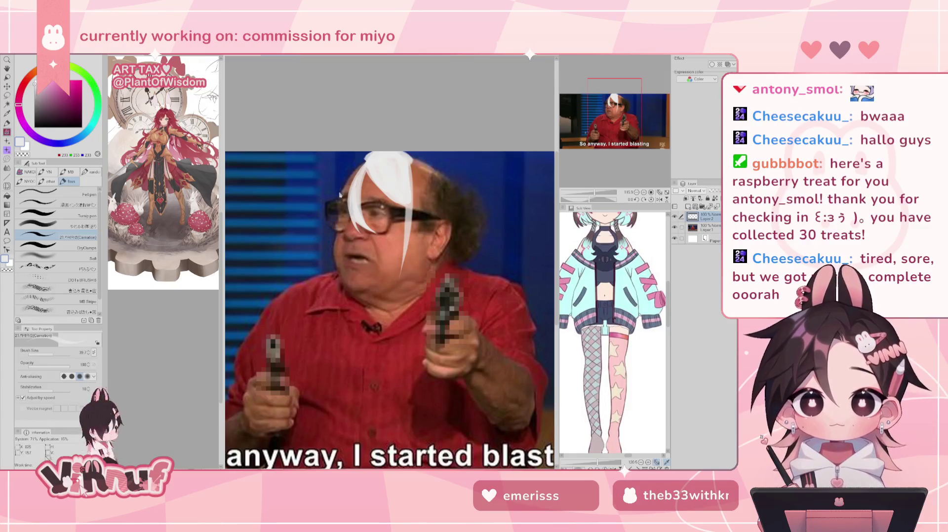
{"action": "mouse_move", "coordinate": [338, 199]}
{"action": "left_mouse_down"}
{"action": "mouse_move", "coordinate": [326, 268]}
{"action": "mouse_move", "coordinate": [334, 204]}
{"action": "left_mouse_up"}
{"action": "mouse_move", "coordinate": [328, 262]}
{"action": "left_mouse_down"}
{"action": "mouse_move", "coordinate": [336, 205]}
{"action": "mouse_move", "coordinate": [349, 263]}
{"action": "left_mouse_up"}
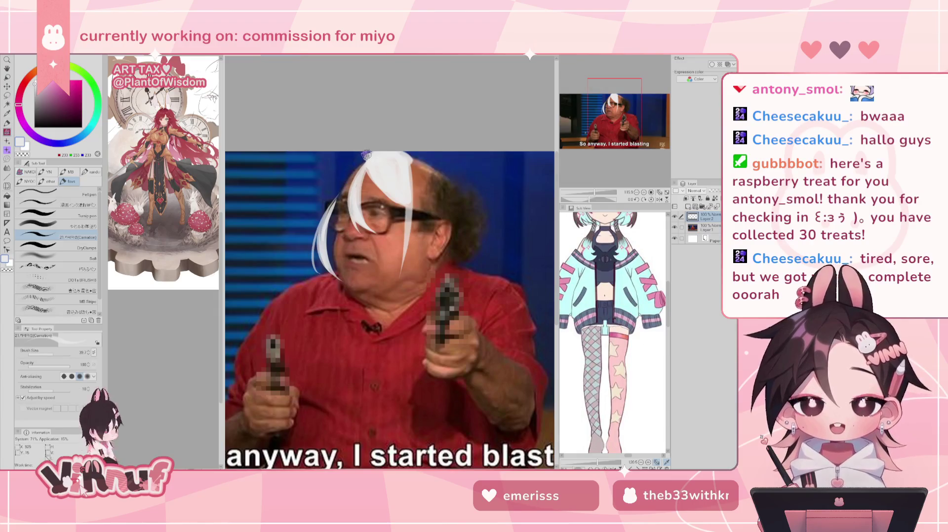
{"action": "left_click_drag", "start_coordinate": [360, 161], "coordinate": [326, 220]}
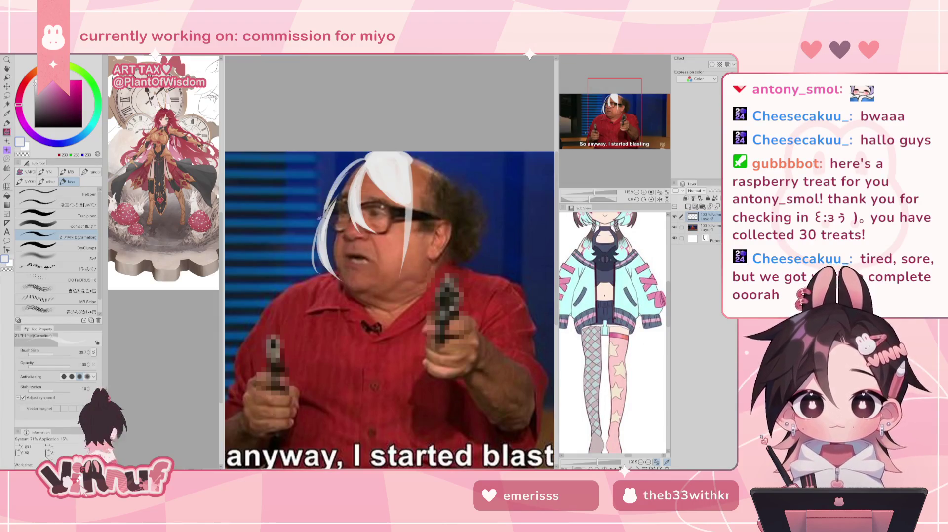
{"action": "mouse_move", "coordinate": [361, 167]}
{"action": "left_mouse_down"}
{"action": "mouse_move", "coordinate": [329, 204]}
{"action": "mouse_move", "coordinate": [356, 160]}
{"action": "mouse_move", "coordinate": [326, 230]}
{"action": "mouse_move", "coordinate": [358, 173]}
{"action": "left_mouse_up"}
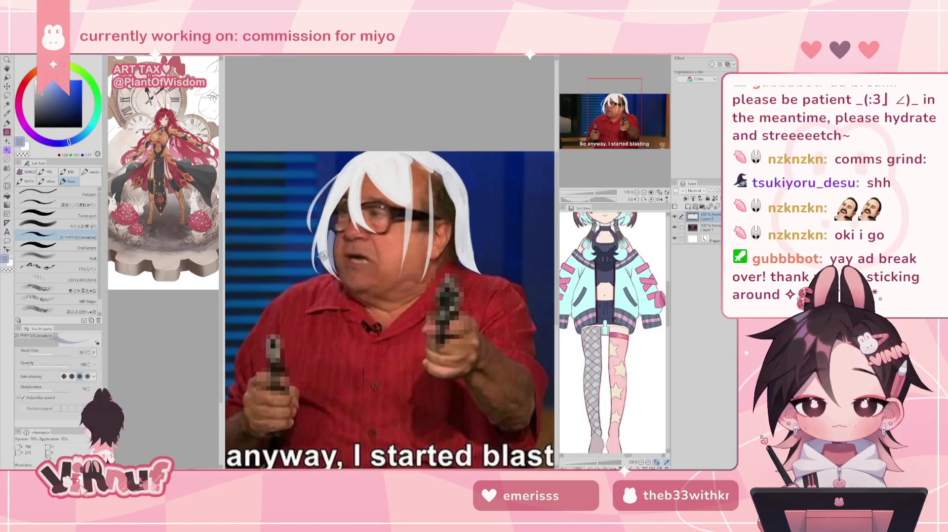
Step: Pick a near-white and paint wavy strands hanging down the hair's left edge, then mirror the view
{"action": "left_click", "coordinate": [318, 283], "text": "alt"}
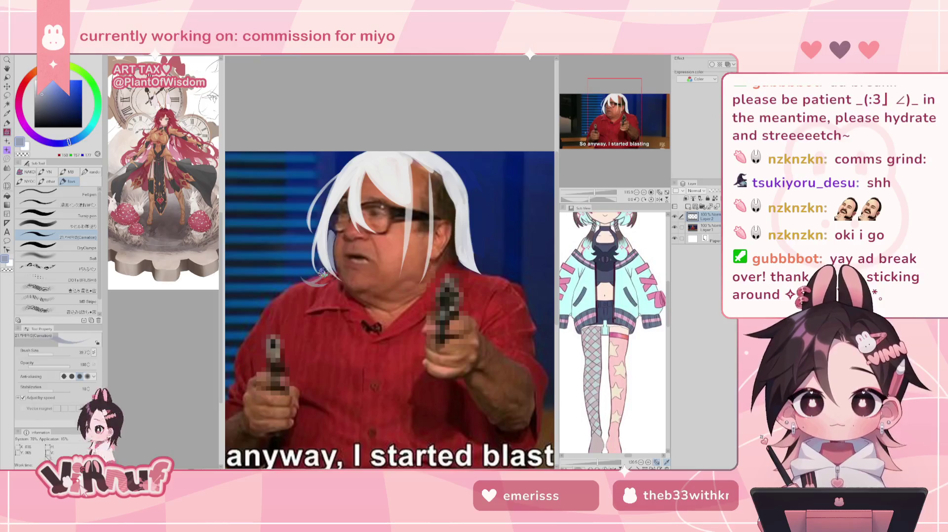
{"action": "left_click", "coordinate": [323, 246], "text": "alt"}
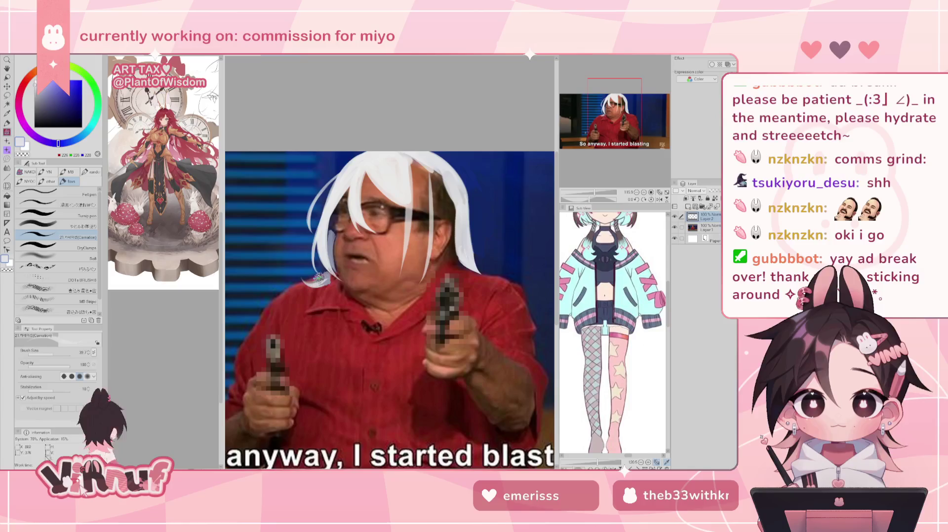
{"action": "left_click_drag", "start_coordinate": [327, 277], "coordinate": [312, 303]}
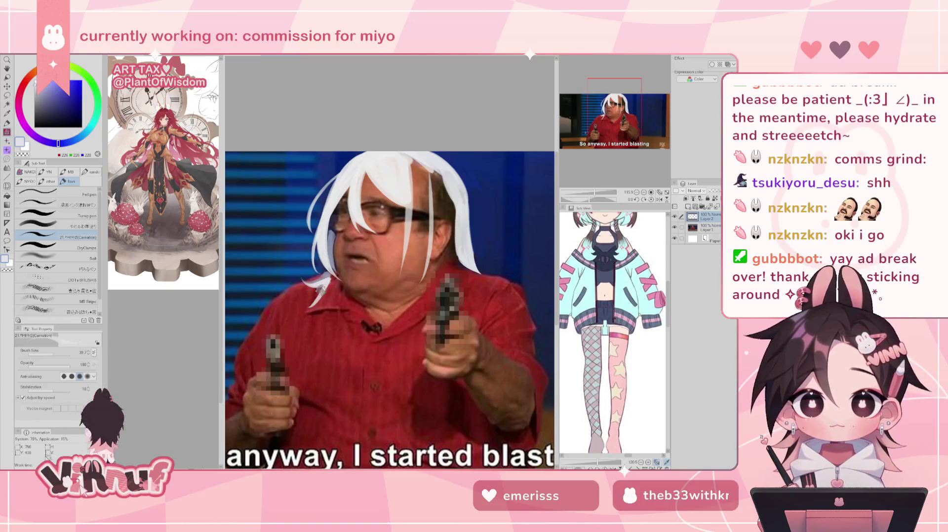
{"action": "left_click_drag", "start_coordinate": [330, 279], "coordinate": [328, 336]}
{"action": "left_click_drag", "start_coordinate": [337, 297], "coordinate": [326, 392]}
{"action": "mouse_move", "coordinate": [323, 279]}
{"action": "left_mouse_down"}
{"action": "mouse_move", "coordinate": [337, 309]}
{"action": "mouse_move", "coordinate": [319, 301]}
{"action": "mouse_move", "coordinate": [329, 280]}
{"action": "left_mouse_up"}
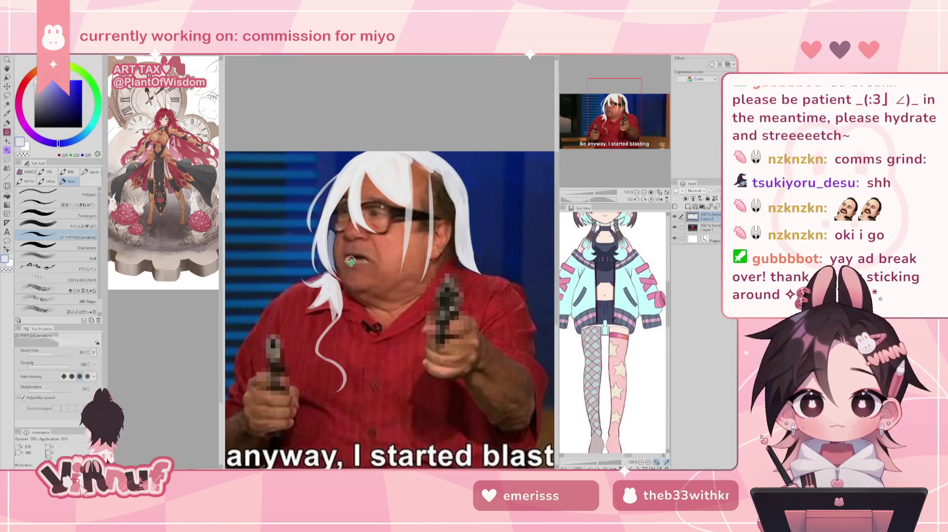
{"action": "key", "text": "h"}
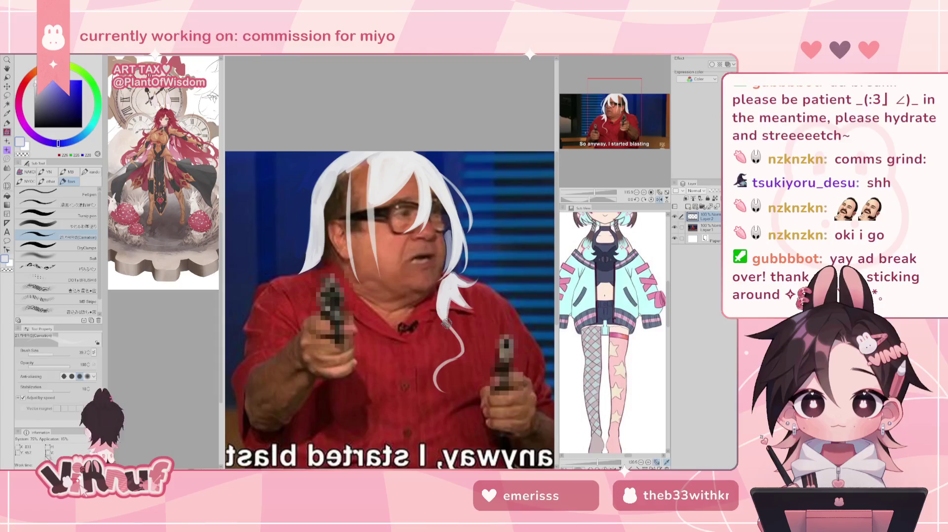
Step: Extend the hanging hair strand down-right, switching between eraser and brush with the view mirrored
{"action": "key", "text": "h"}
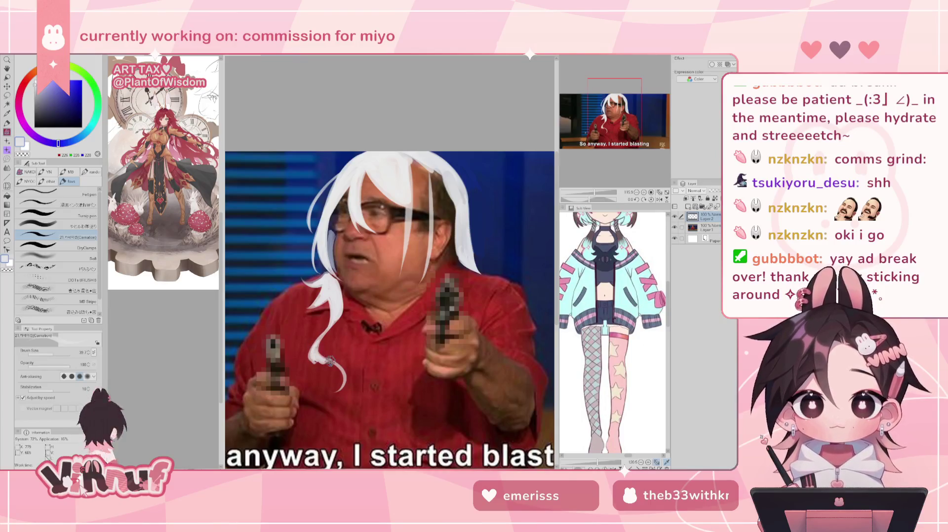
{"action": "left_click_drag", "start_coordinate": [309, 355], "coordinate": [339, 372]}
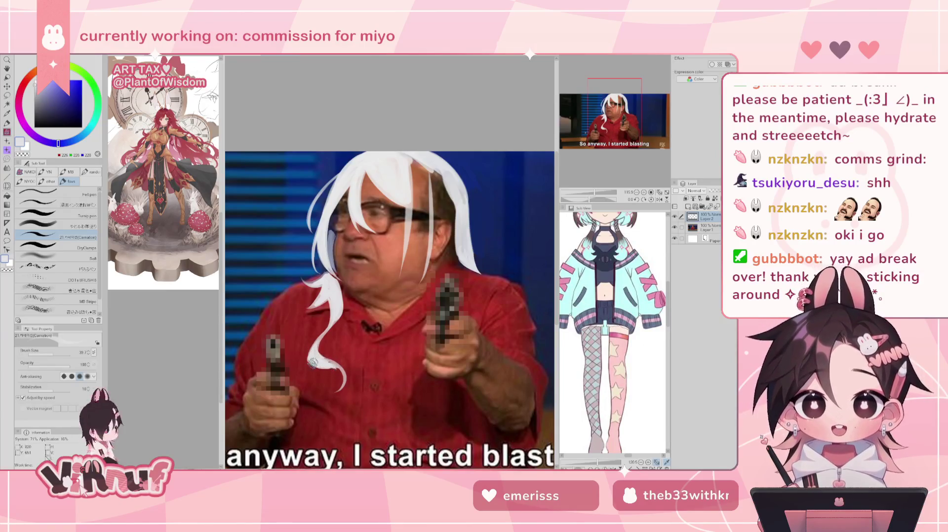
{"action": "key", "text": "h"}
{"action": "key", "text": "e"}
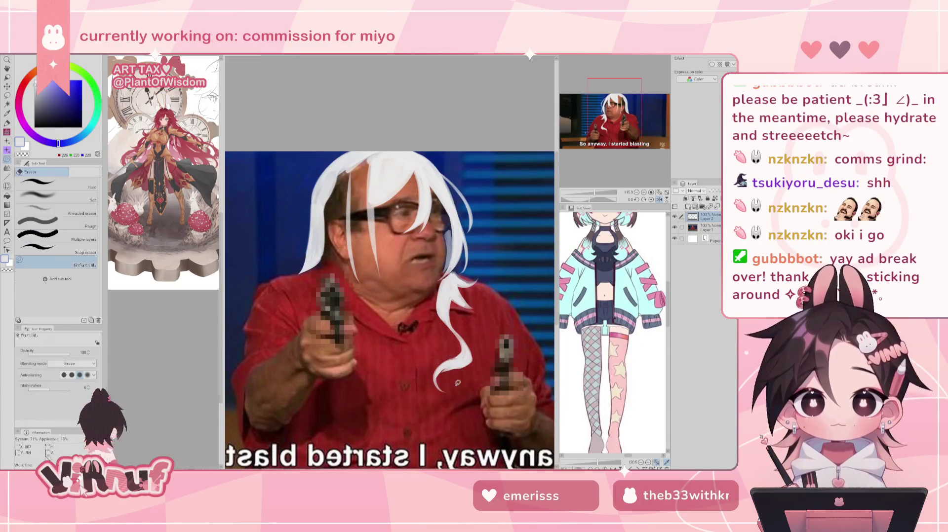
{"action": "key", "text": "b"}
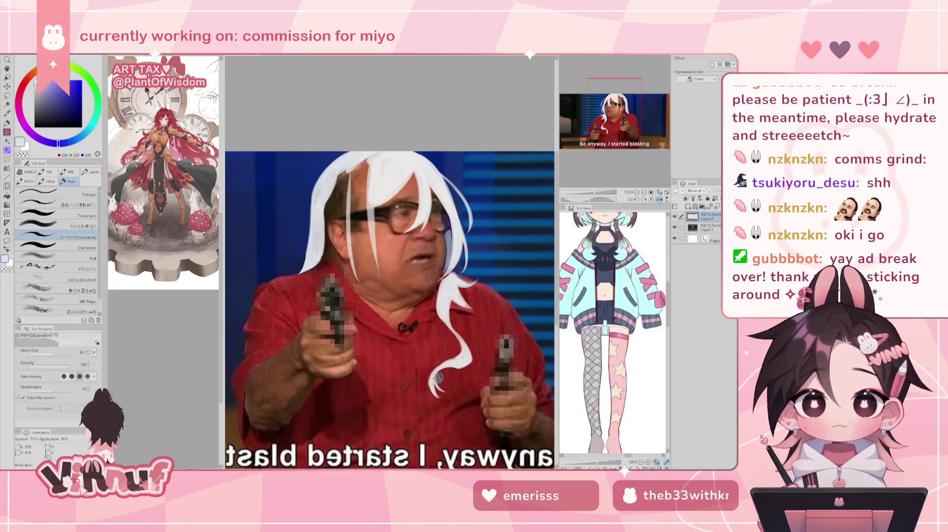
{"action": "key", "text": "e"}
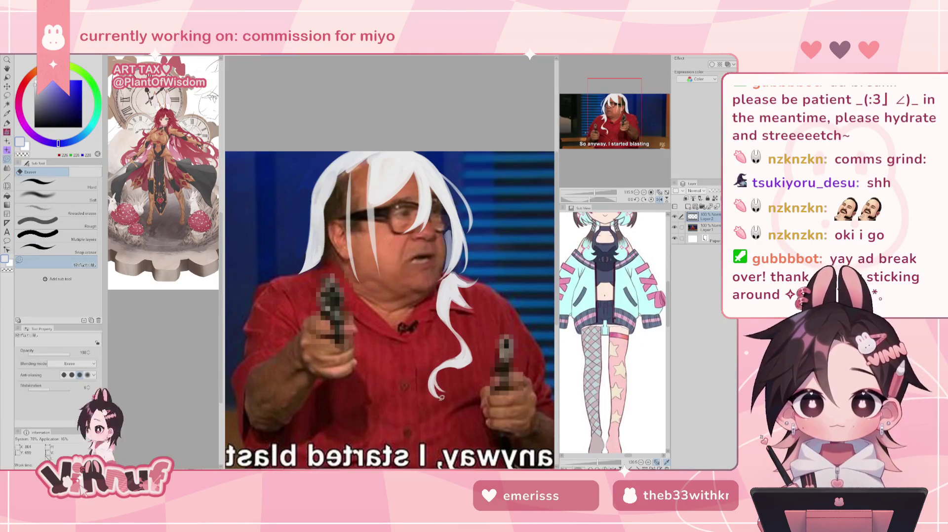
{"action": "key", "text": "p"}
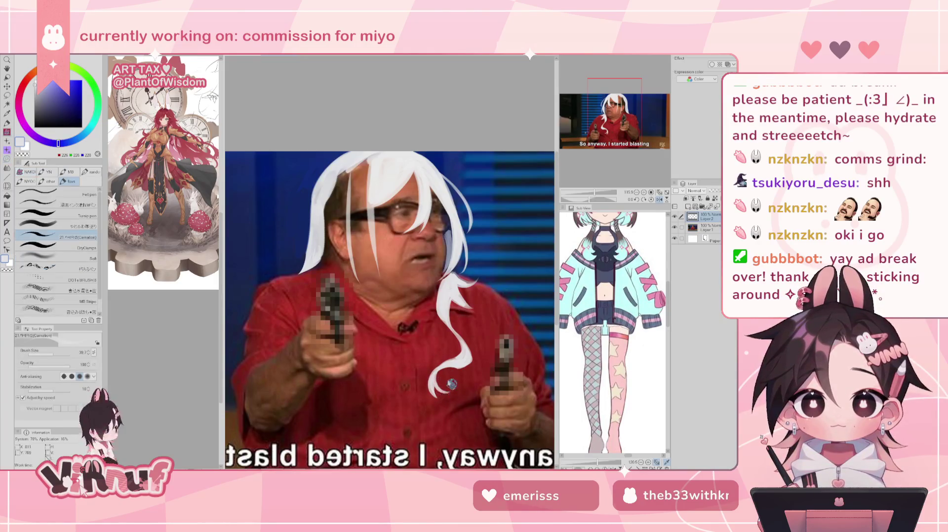
{"action": "key", "text": "h"}
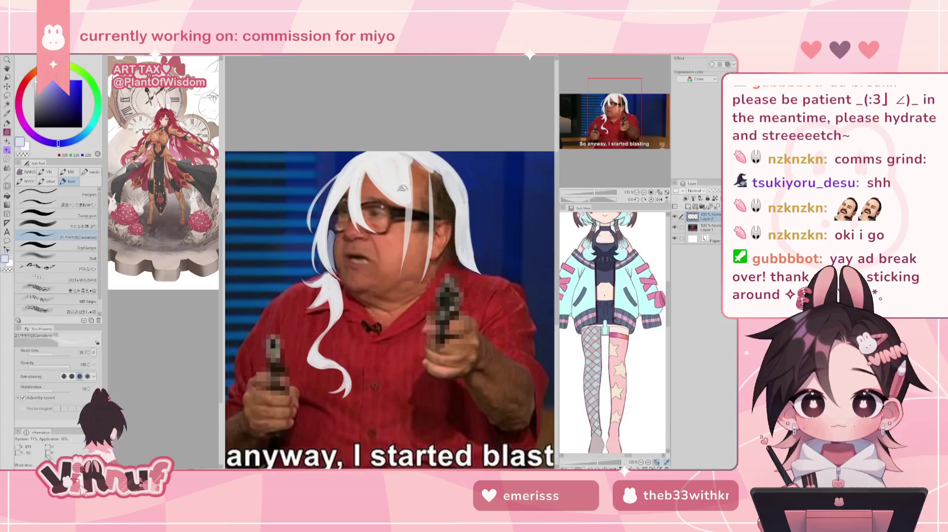
Step: Paint white strokes over the strands crossing the face to brighten them
{"action": "left_click_drag", "start_coordinate": [417, 199], "coordinate": [424, 218]}
{"action": "left_click_drag", "start_coordinate": [415, 163], "coordinate": [410, 266]}
{"action": "mouse_move", "coordinate": [415, 223]}
{"action": "left_mouse_down"}
{"action": "mouse_move", "coordinate": [414, 267]}
{"action": "mouse_move", "coordinate": [425, 272]}
{"action": "mouse_move", "coordinate": [435, 242]}
{"action": "left_mouse_up"}
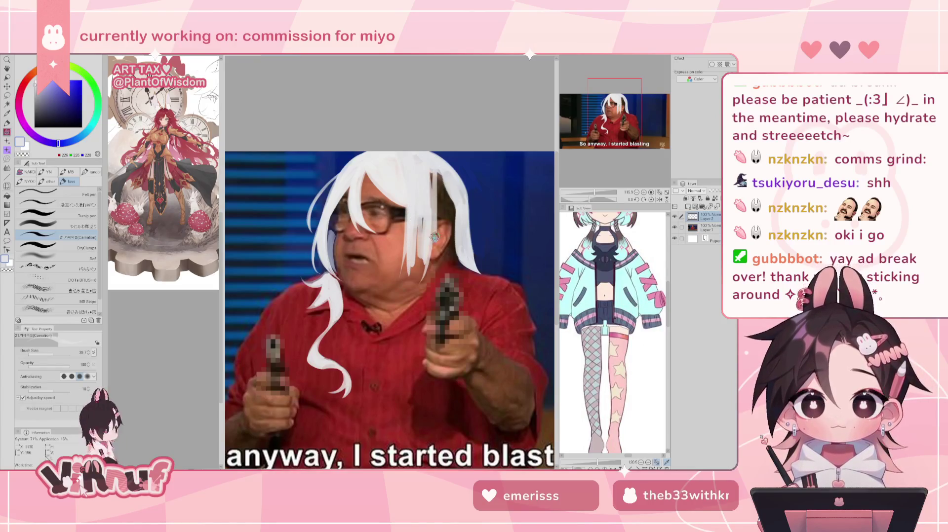
{"action": "left_click_drag", "start_coordinate": [432, 179], "coordinate": [452, 239]}
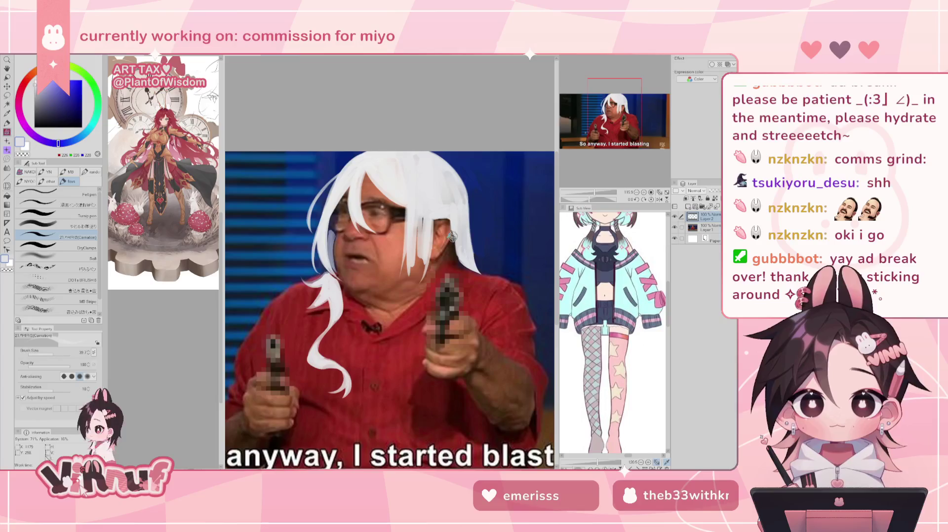
{"action": "mouse_move", "coordinate": [452, 205]}
{"action": "left_mouse_down"}
{"action": "mouse_move", "coordinate": [457, 223]}
{"action": "mouse_move", "coordinate": [437, 277]}
{"action": "left_mouse_up"}
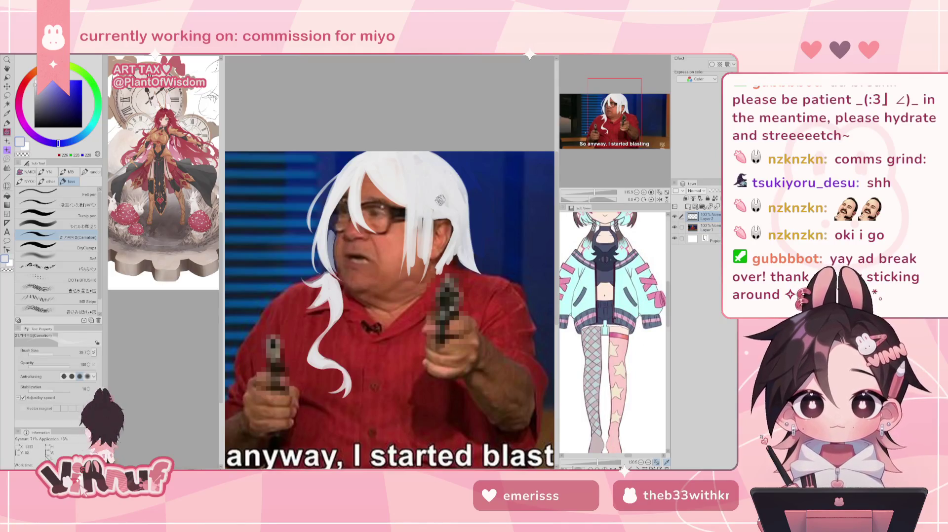
{"action": "left_click_drag", "start_coordinate": [421, 217], "coordinate": [421, 212]}
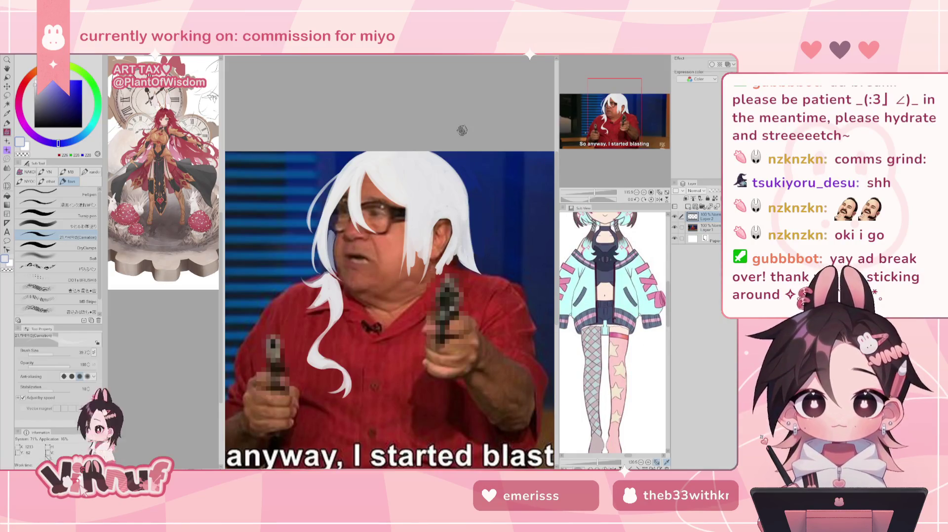
{"action": "left_click", "coordinate": [354, 293], "text": "alt"}
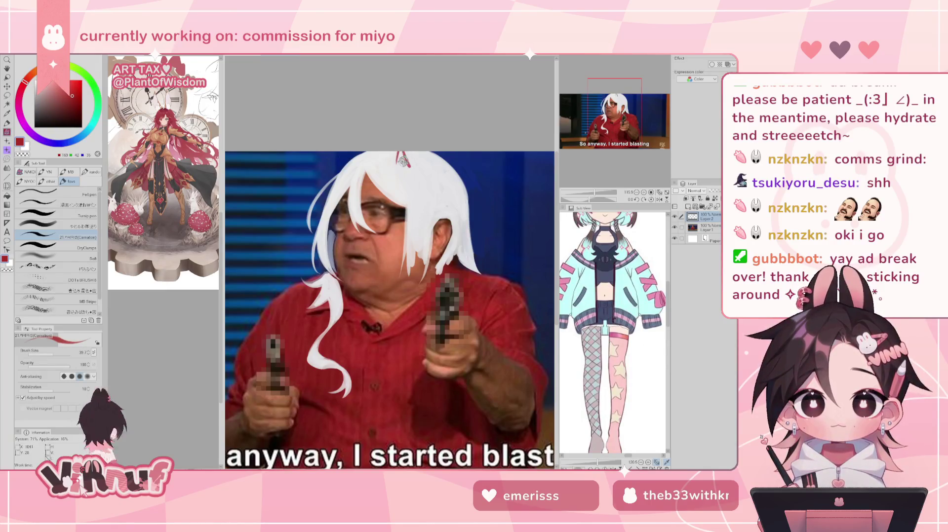
Step: Sketch two small horns on top of the hair and fill both solid dark red
{"action": "left_click_drag", "start_coordinate": [400, 146], "coordinate": [402, 168]}
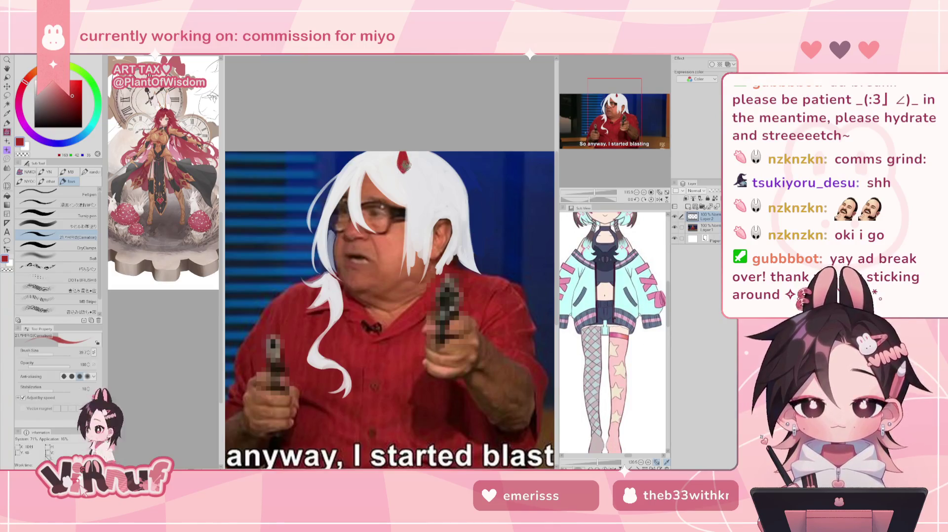
{"action": "left_click_drag", "start_coordinate": [348, 156], "coordinate": [349, 162]}
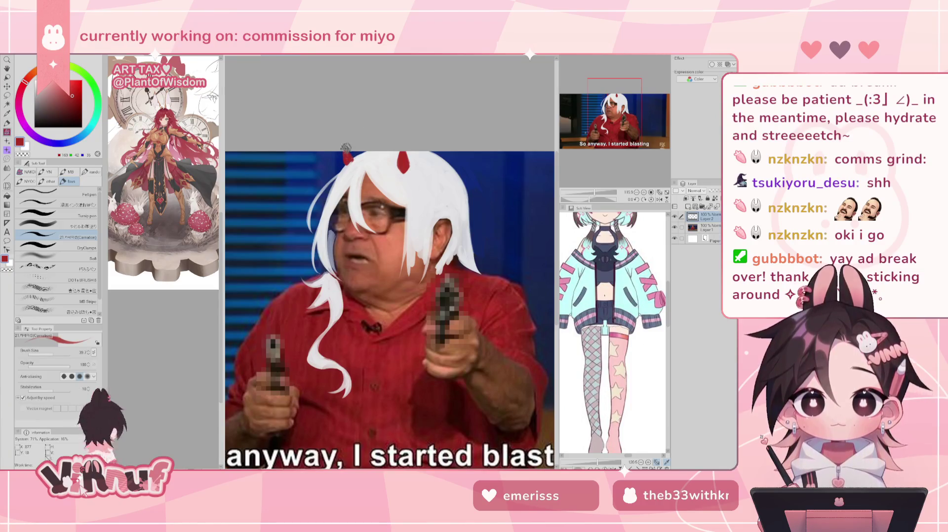
{"action": "left_click", "coordinate": [353, 166], "text": "alt"}
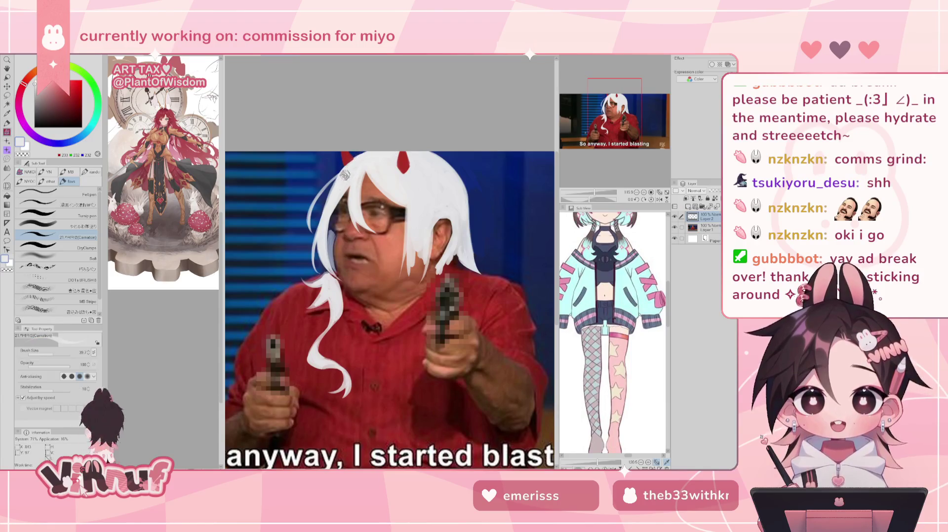
{"action": "left_click", "coordinate": [344, 158], "text": "alt"}
{"action": "left_click", "coordinate": [348, 162], "text": "alt"}
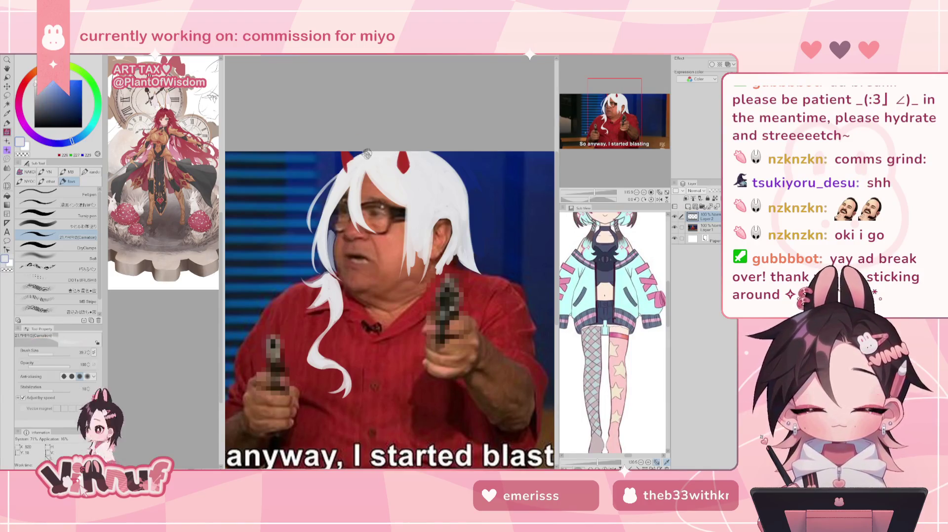
{"action": "left_click", "coordinate": [401, 169], "text": "alt"}
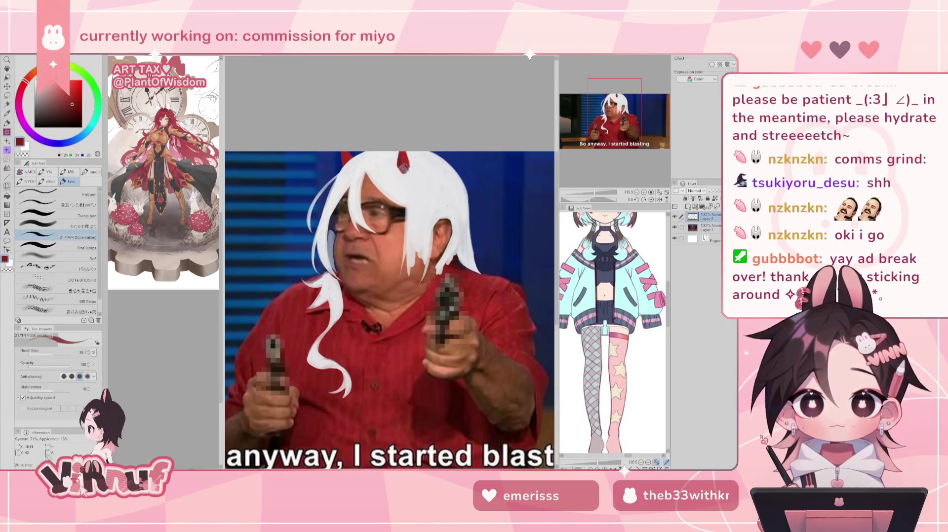
{"action": "left_click_drag", "start_coordinate": [400, 165], "coordinate": [404, 161]}
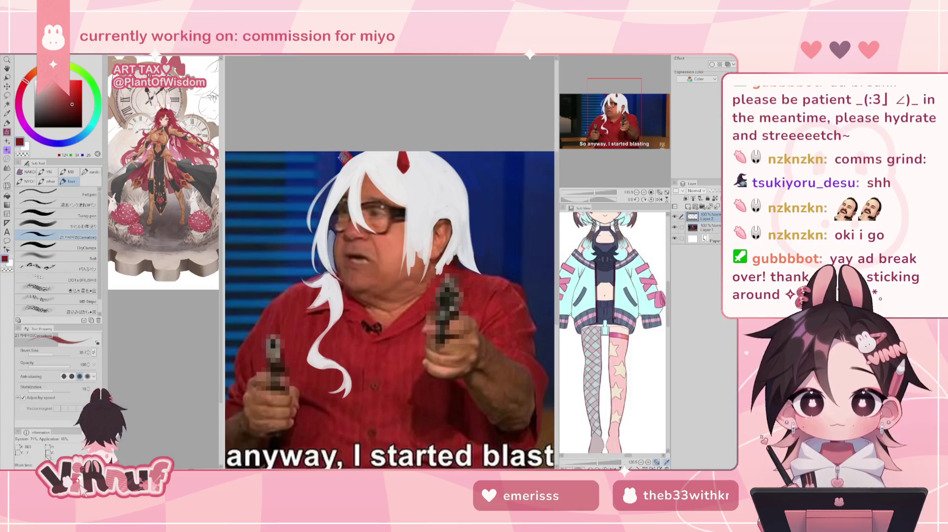
{"action": "left_click_drag", "start_coordinate": [344, 160], "coordinate": [342, 148]}
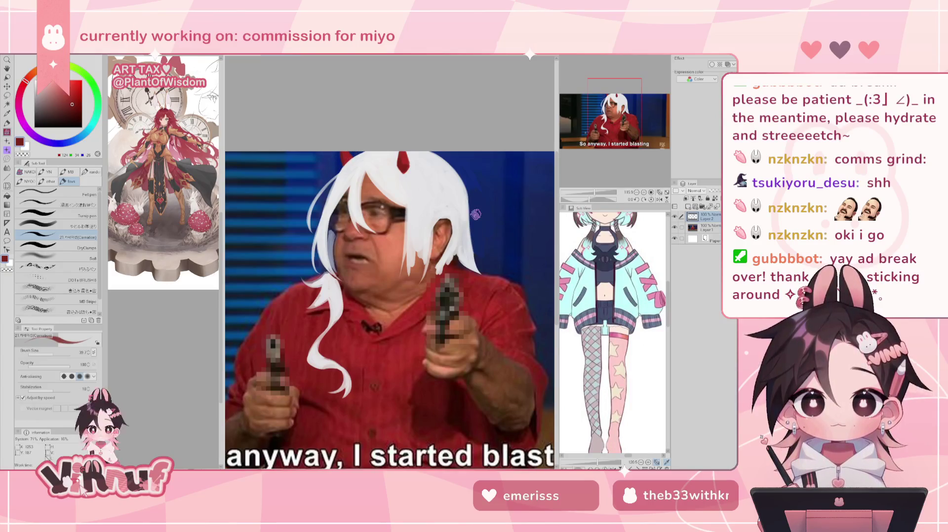
Step: Try a brighter red highlight on the right horn, undo it, then pick a lighter grey-blue
{"action": "left_click", "coordinate": [408, 319], "text": "alt"}
{"action": "left_click_drag", "start_coordinate": [403, 150], "coordinate": [405, 167]}
{"action": "key", "text": "ctrl+z"}
{"action": "left_click", "coordinate": [58, 85]}
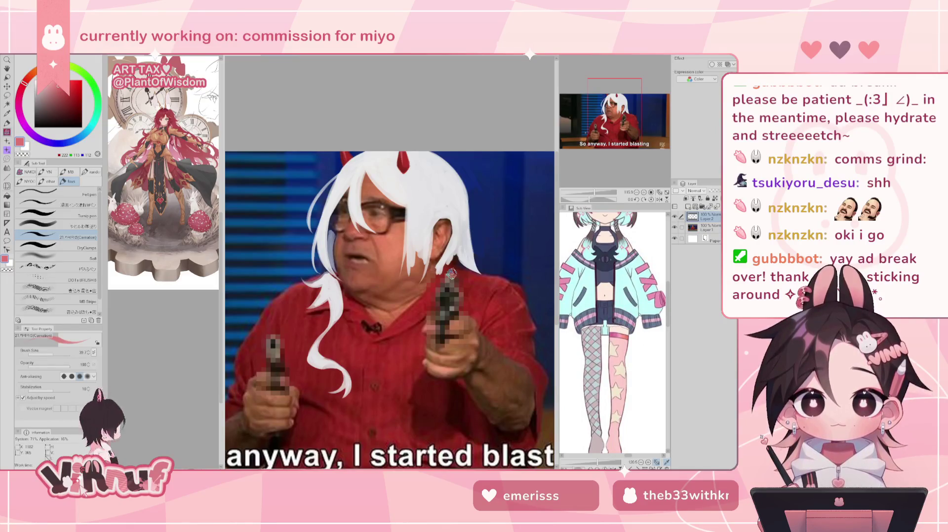
{"action": "left_click", "coordinate": [330, 247], "text": "alt"}
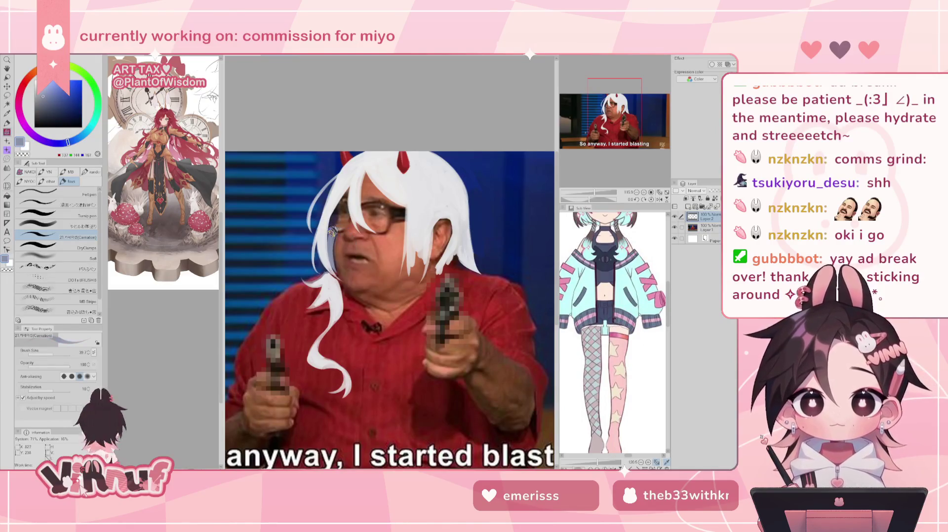
{"action": "left_click", "coordinate": [336, 217], "text": "alt"}
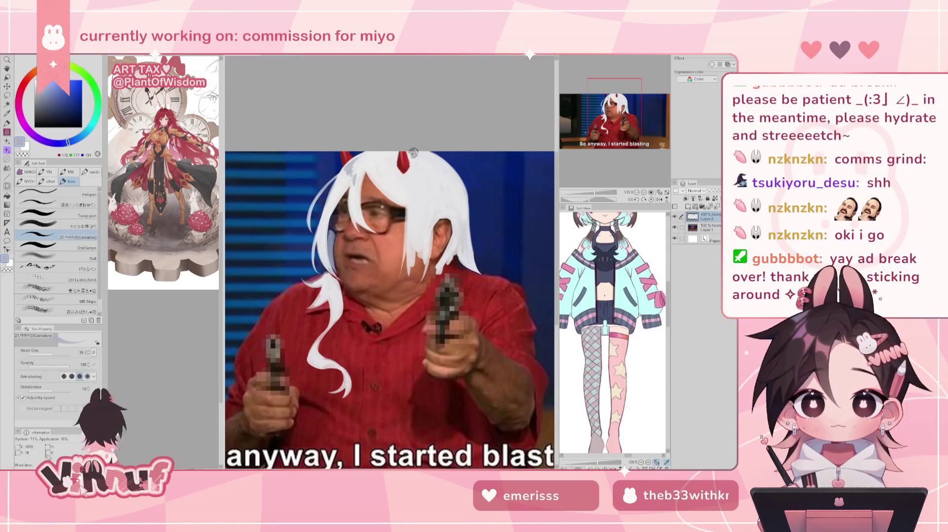
Step: Shade the hair beside the horn with grey-blue
{"action": "left_click_drag", "start_coordinate": [421, 154], "coordinate": [416, 184]}
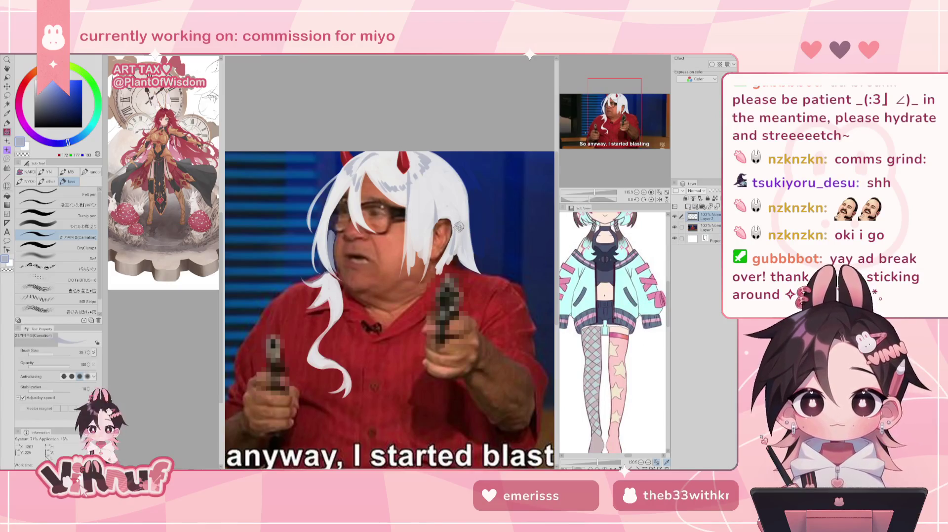
{"action": "key", "text": "e"}
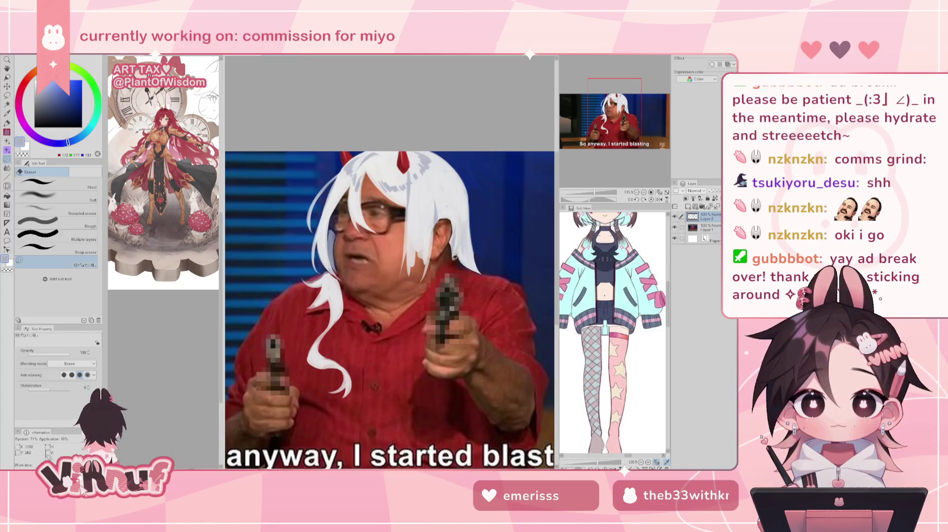
{"action": "key", "text": "p"}
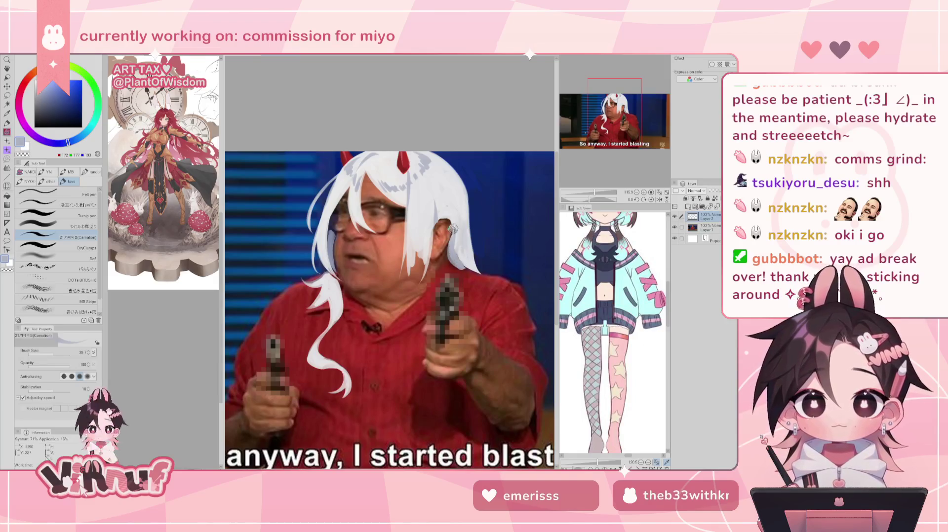
Step: Sample the light hair white and paint a thin strand over the red shirt
{"action": "left_click", "coordinate": [457, 263], "text": "alt"}
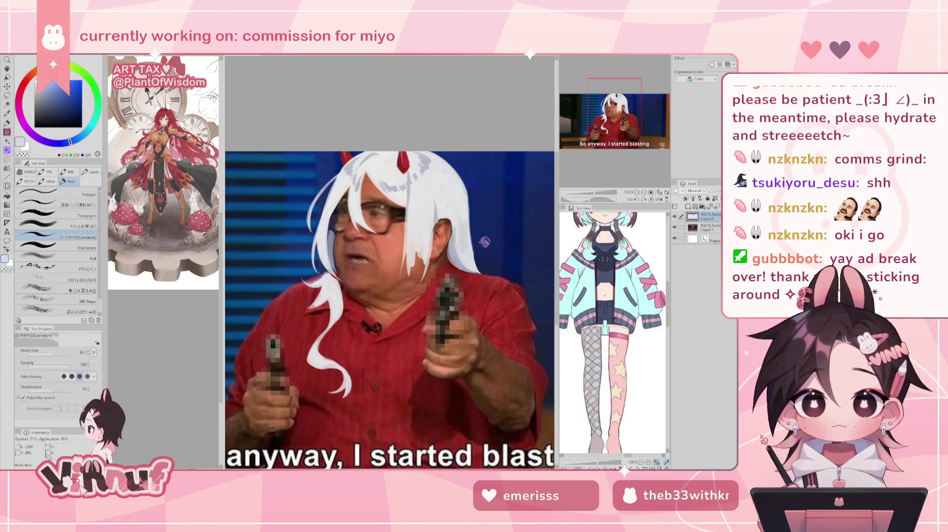
{"action": "left_click", "coordinate": [423, 228], "text": "alt"}
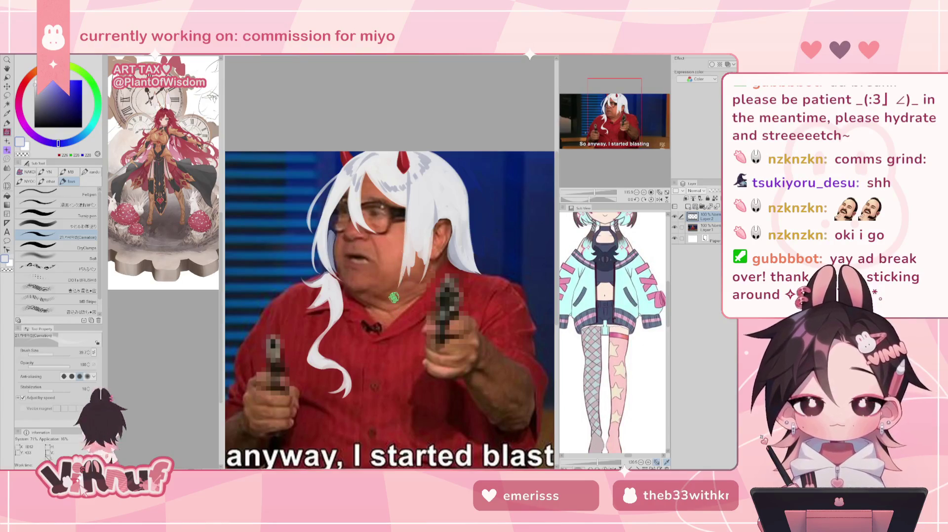
{"action": "mouse_move", "coordinate": [407, 269]}
{"action": "left_mouse_down"}
{"action": "mouse_move", "coordinate": [395, 311]}
{"action": "mouse_move", "coordinate": [407, 348]}
{"action": "left_mouse_up"}
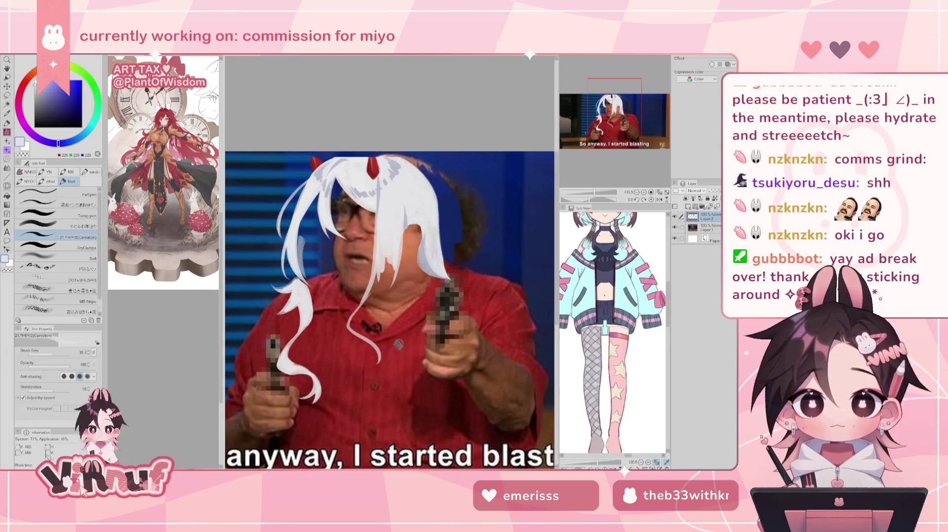
Step: Extend the white hair strand down into a leftward curl, checking it in mirrored view
{"action": "mouse_move", "coordinate": [407, 349]}
{"action": "left_mouse_down"}
{"action": "mouse_move", "coordinate": [393, 366]}
{"action": "mouse_move", "coordinate": [401, 395]}
{"action": "left_mouse_up"}
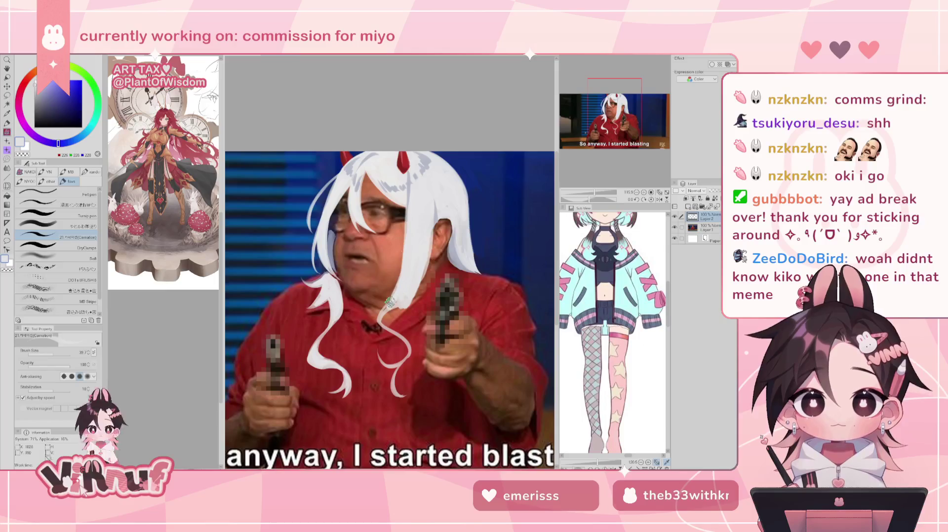
{"action": "key", "text": "h"}
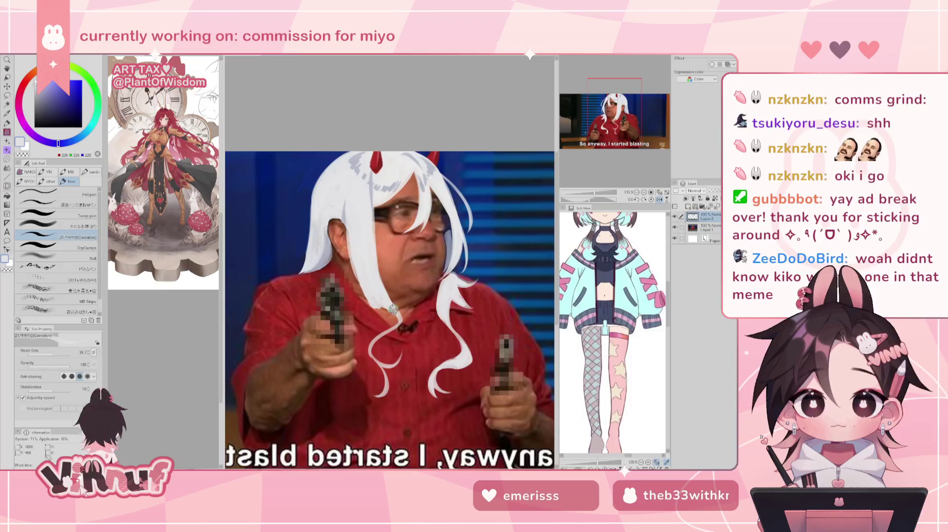
{"action": "key", "text": "e"}
{"action": "key", "text": "h"}
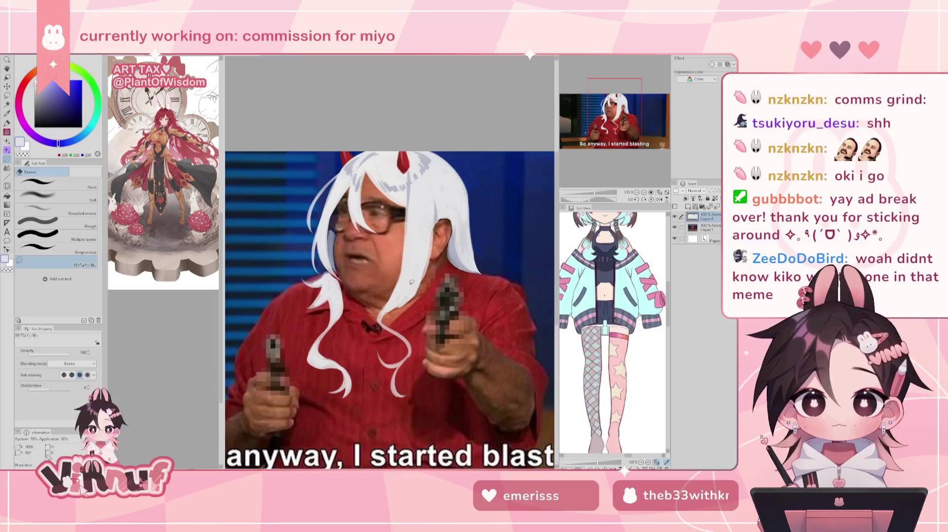
{"action": "key", "text": "b"}
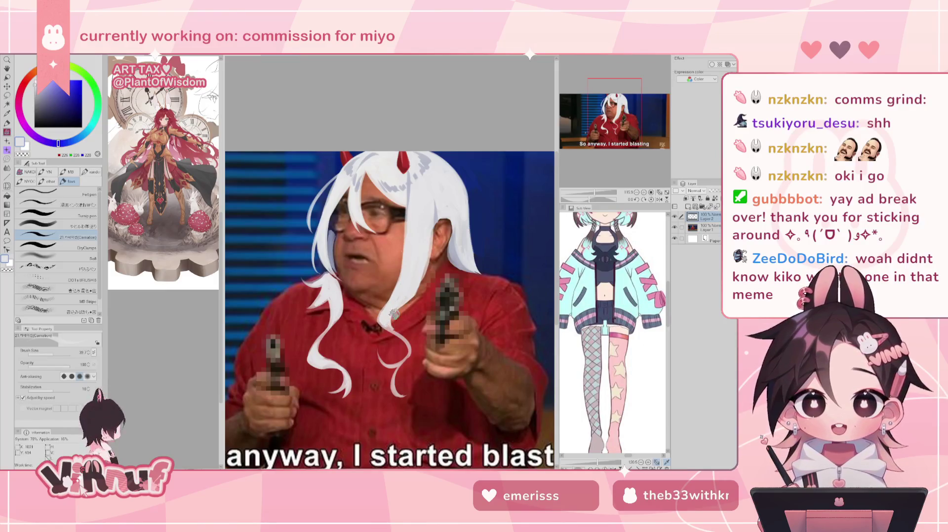
{"action": "key", "text": "h"}
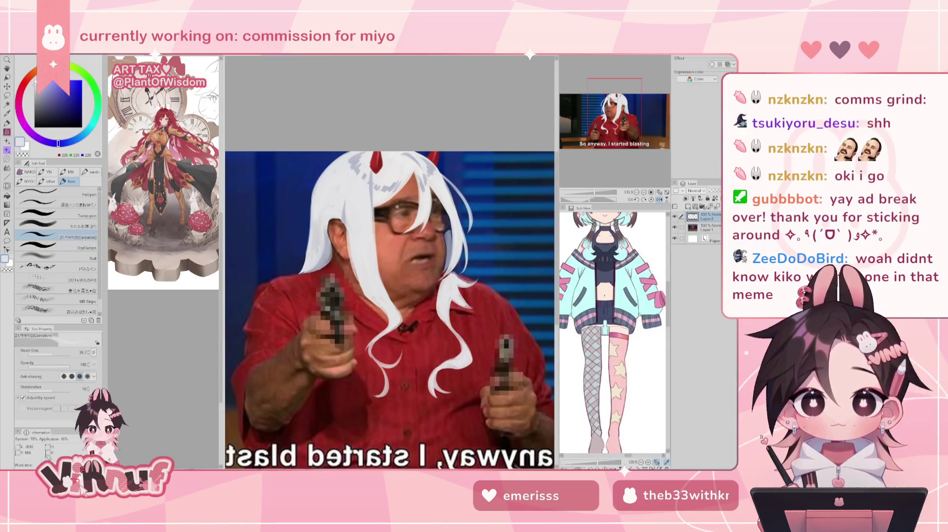
{"action": "left_click_drag", "start_coordinate": [375, 341], "coordinate": [375, 363]}
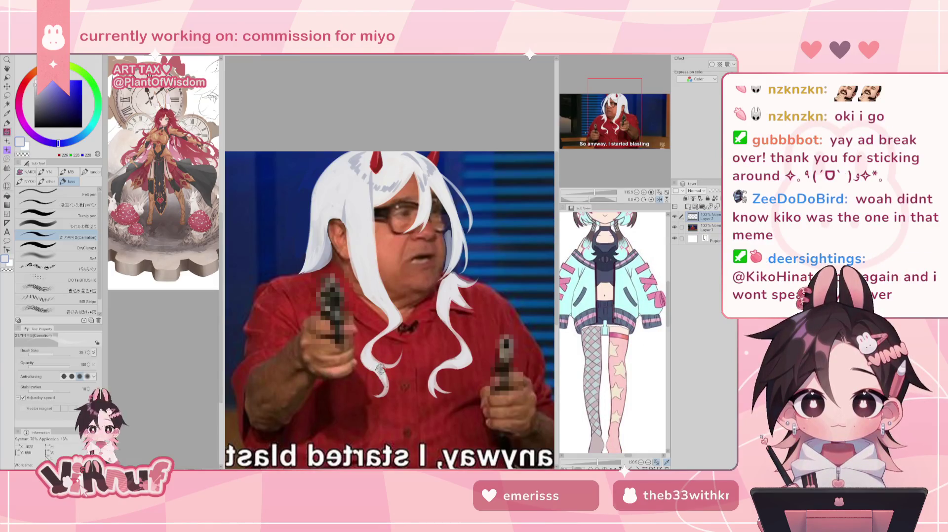
{"action": "key", "text": "h"}
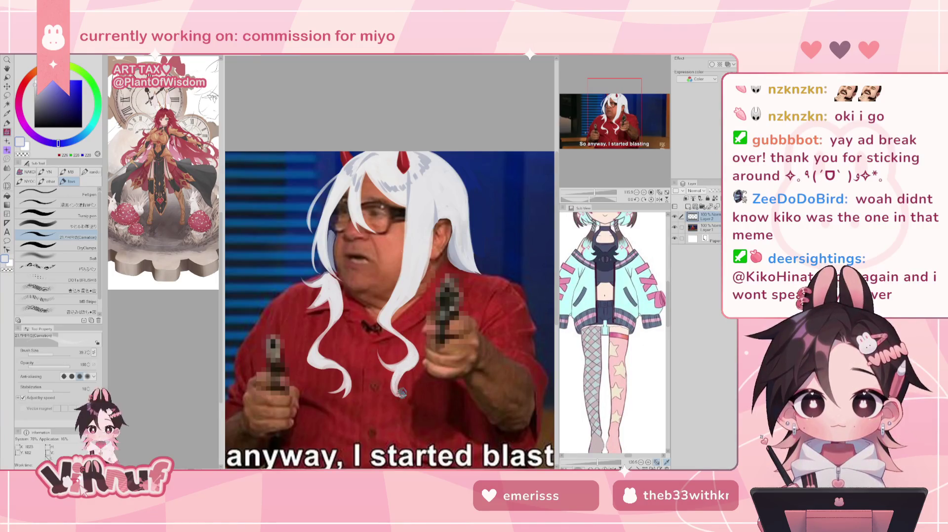
{"action": "key", "text": "e"}
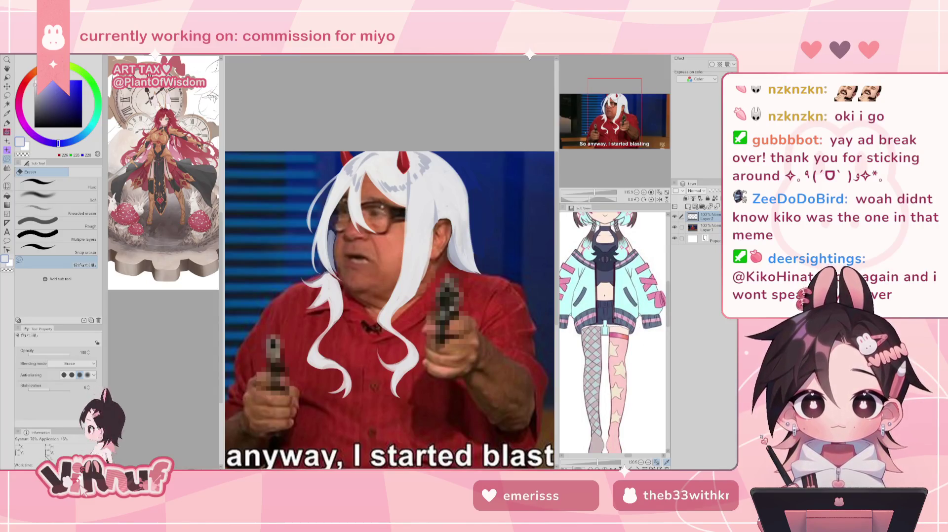
Step: Reframe the view on the shirt and eyedrop its dark red
{"action": "key", "text": "ctrl+0"}
{"action": "key", "text": "ctrl+alt+0"}
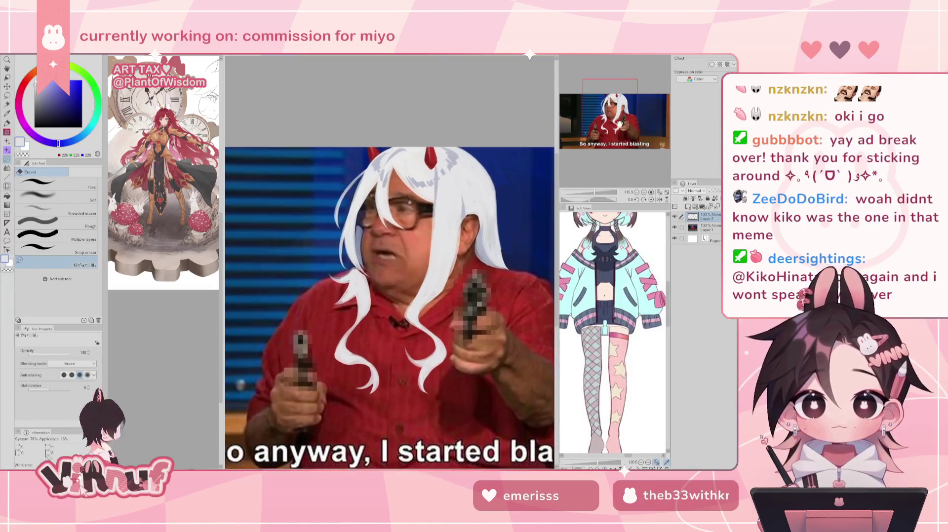
{"action": "left_click_drag", "start_coordinate": [625, 130], "coordinate": [620, 129]}
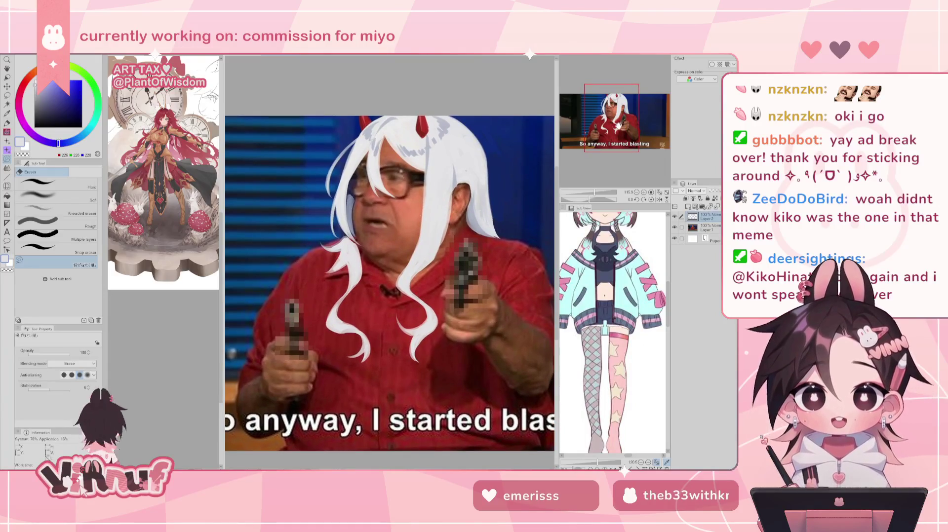
{"action": "key", "text": "ctrl+0"}
{"action": "scroll", "coordinate": [390, 279], "scroll_direction": "up", "scroll_amount": 1}
{"action": "scroll", "coordinate": [390, 279], "scroll_direction": "up", "scroll_amount": 1}
{"action": "scroll", "coordinate": [389, 279], "scroll_direction": "down", "scroll_amount": 1}
{"action": "scroll", "coordinate": [617, 128], "scroll_direction": "up", "scroll_amount": 1}
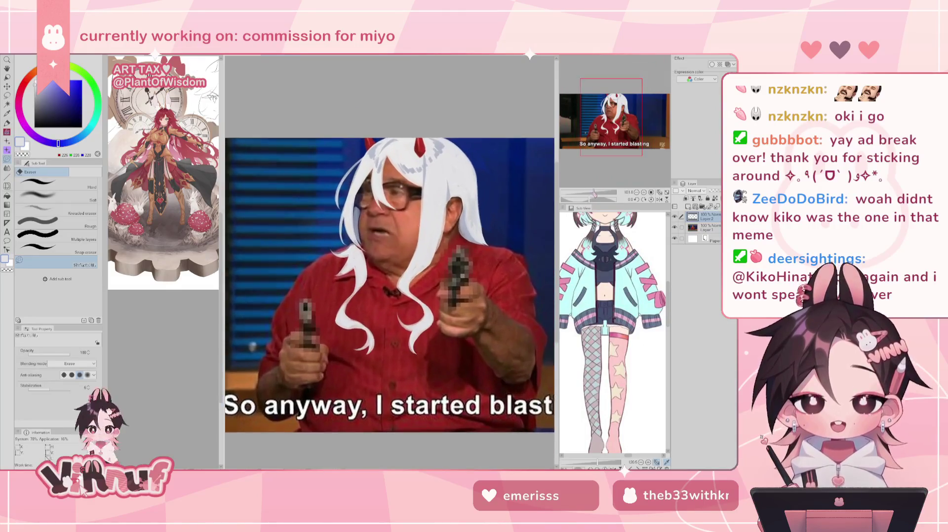
{"action": "scroll", "coordinate": [617, 128], "scroll_direction": "up", "scroll_amount": 1}
{"action": "scroll", "coordinate": [622, 128], "scroll_direction": "up", "scroll_amount": 1}
{"action": "left_click_drag", "start_coordinate": [622, 128], "coordinate": [623, 129]}
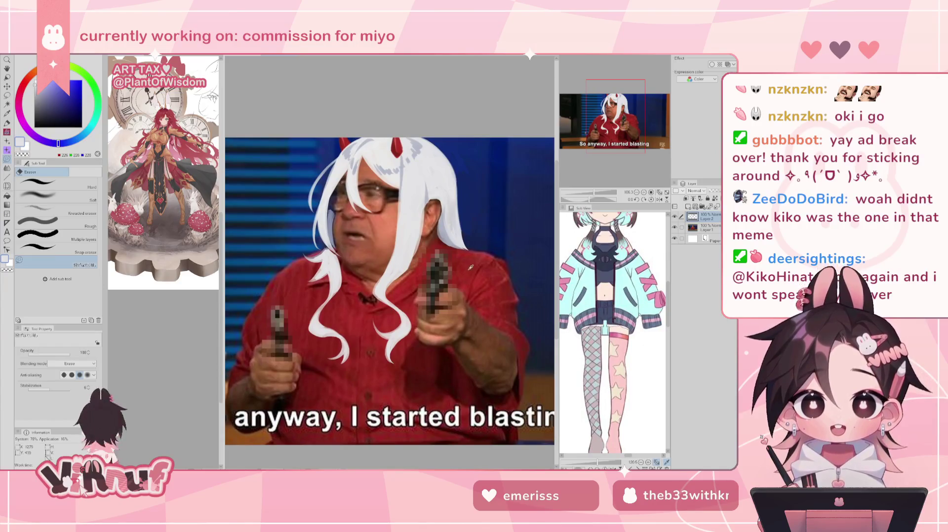
{"action": "left_click", "coordinate": [404, 291], "text": "alt"}
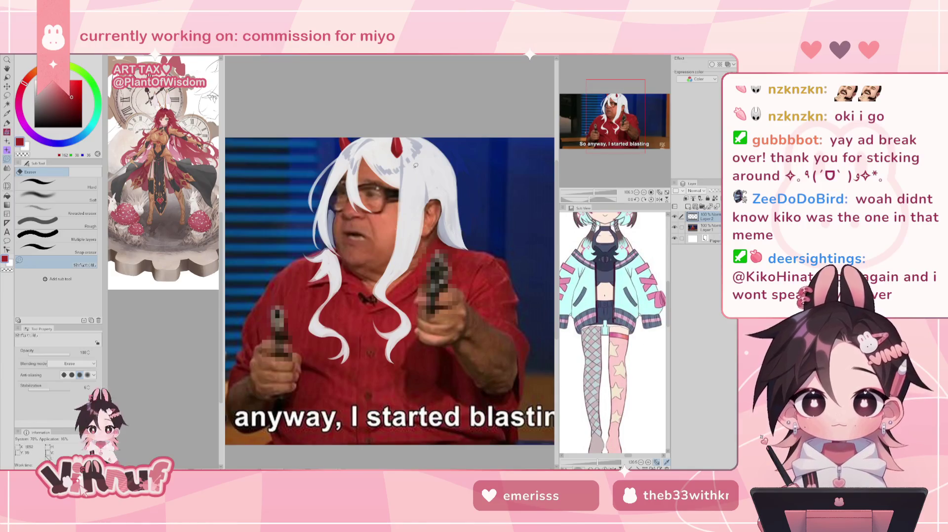
Step: Paint a red flower shape on the white hair and touch it up in darker red
{"action": "key", "text": "b"}
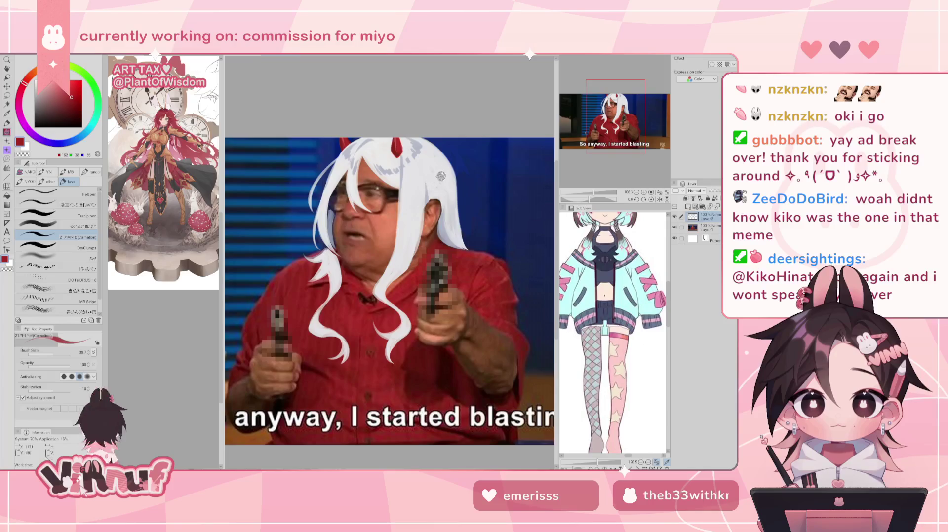
{"action": "left_click_drag", "start_coordinate": [431, 171], "coordinate": [433, 189]}
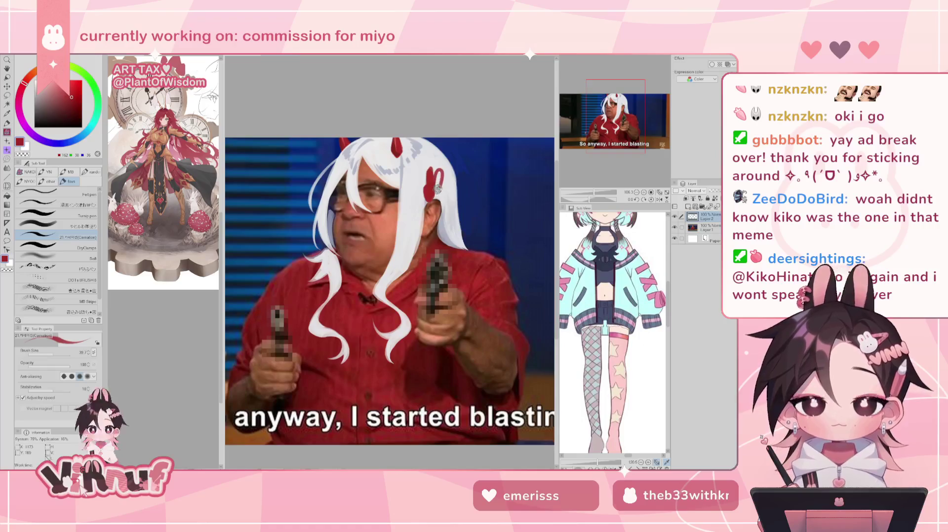
{"action": "left_click_drag", "start_coordinate": [442, 185], "coordinate": [444, 198]}
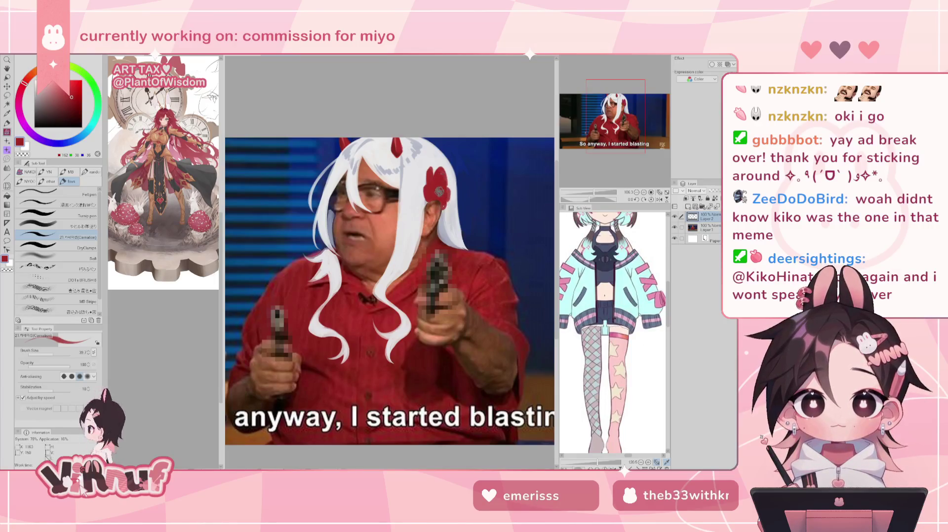
{"action": "left_click", "coordinate": [435, 188], "text": "alt"}
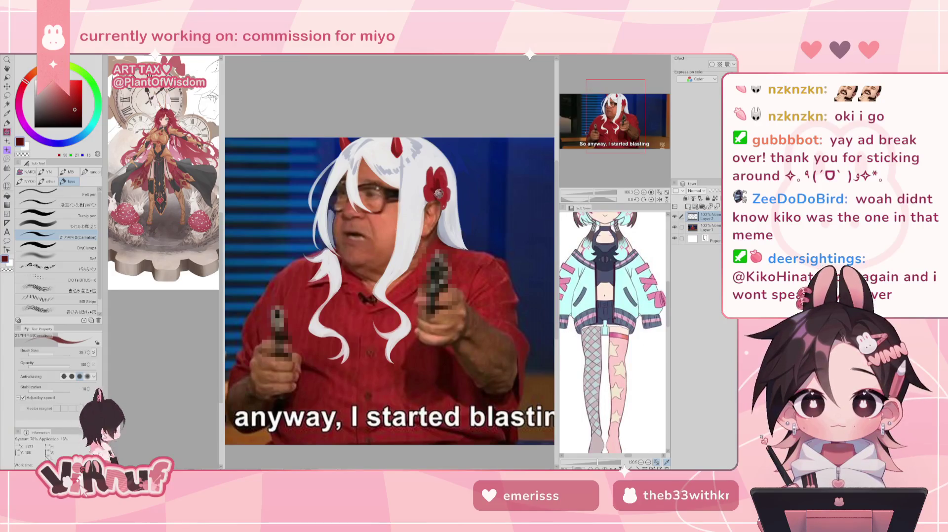
Step: Draw light whisker strokes beside the flower in the hair colour with a fine pen
{"action": "left_click", "coordinate": [441, 166], "text": "alt"}
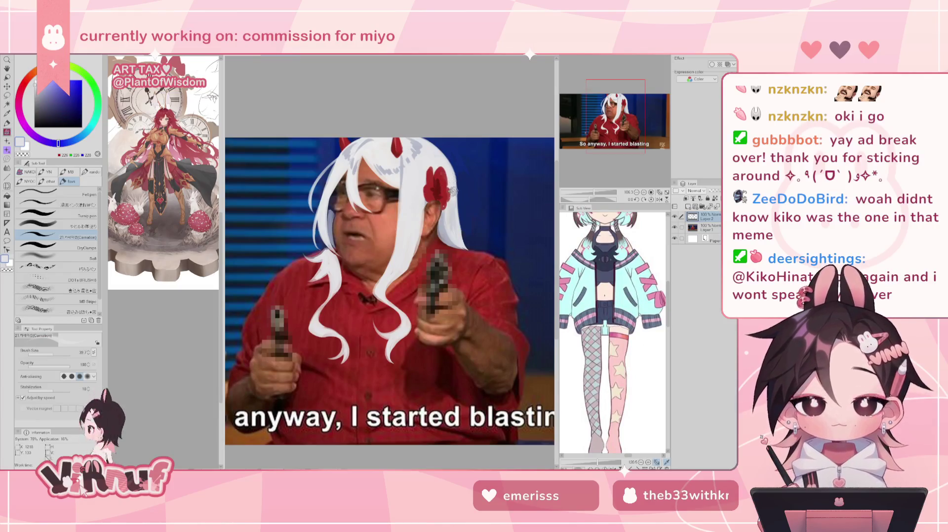
{"action": "left_click", "coordinate": [432, 302], "text": "alt"}
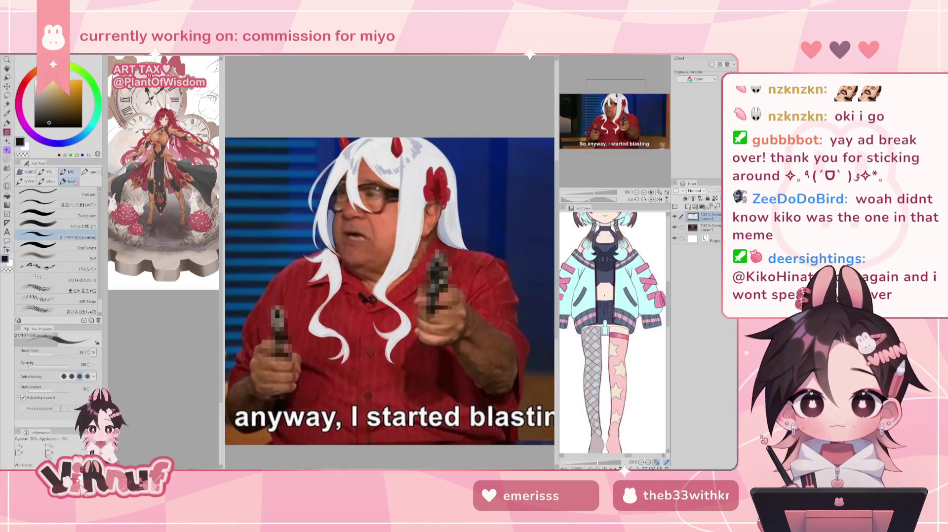
{"action": "left_click", "coordinate": [54, 193]}
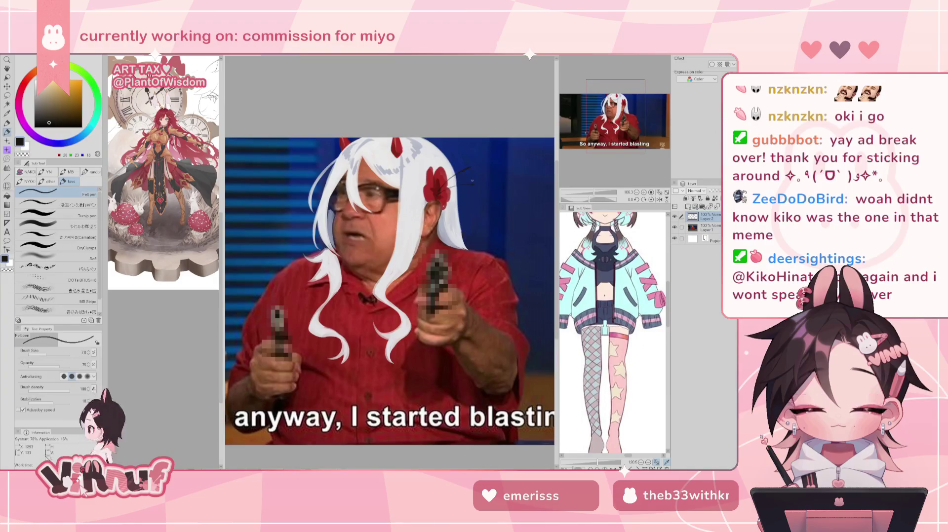
{"action": "left_click", "coordinate": [408, 211], "text": "alt"}
{"action": "left_click_drag", "start_coordinate": [442, 187], "coordinate": [467, 168]}
{"action": "left_click_drag", "start_coordinate": [434, 196], "coordinate": [472, 183]}
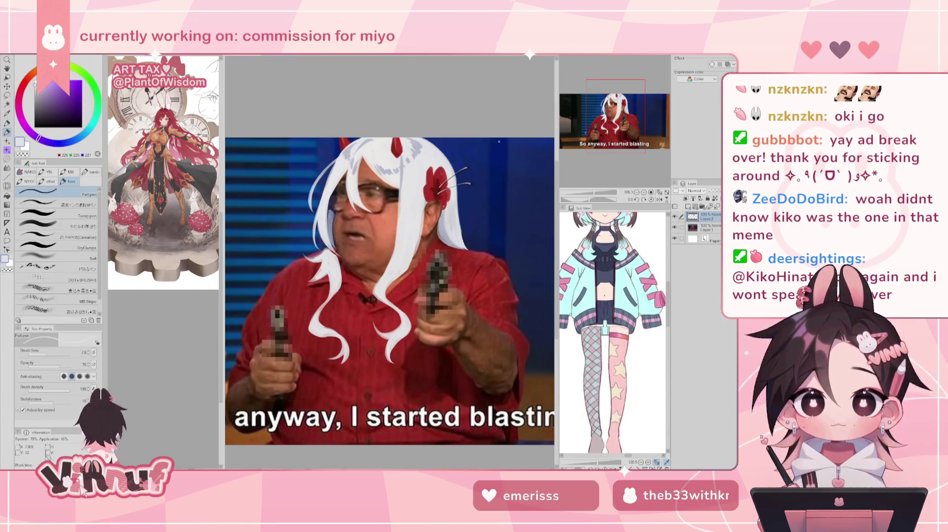
Step: Keep the white-hair layer at full opacity and bring up Hue/Saturation/Luminosity
{"action": "left_click_drag", "start_coordinate": [593, 192], "coordinate": [593, 192]}
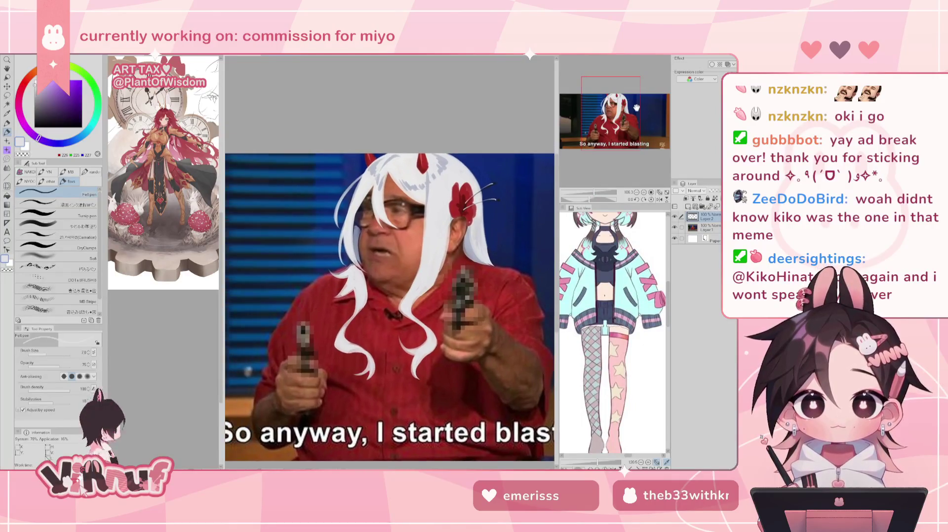
{"action": "left_click_drag", "start_coordinate": [713, 191], "coordinate": [708, 190]}
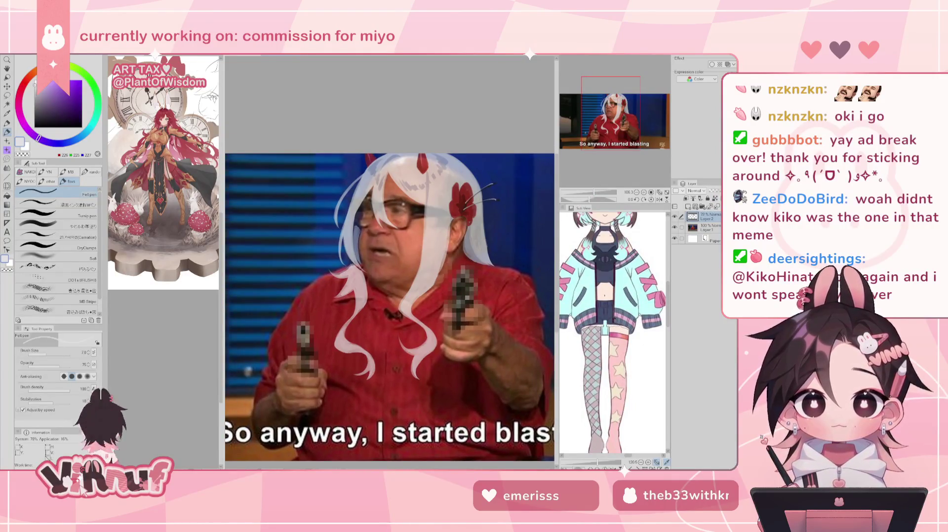
{"action": "key", "text": "ctrl+z"}
{"action": "key", "text": "ctrl+u"}
Step: Set the hair's luminosity to -10 with saturation unchanged, apply, and fit the image to the window
{"action": "left_click_drag", "start_coordinate": [525, 353], "coordinate": [515, 355]}
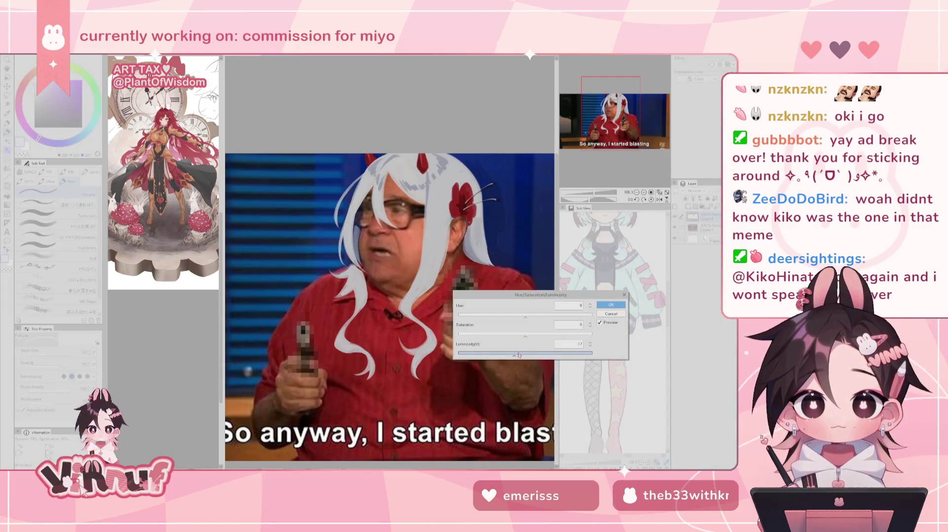
{"action": "left_click", "coordinate": [520, 356]}
{"action": "left_click", "coordinate": [525, 337]}
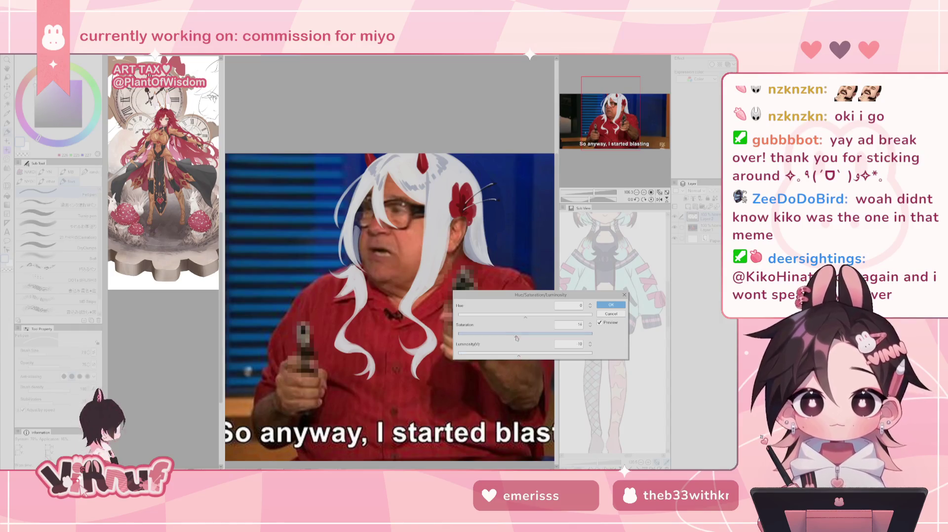
{"action": "left_click", "coordinate": [527, 338]}
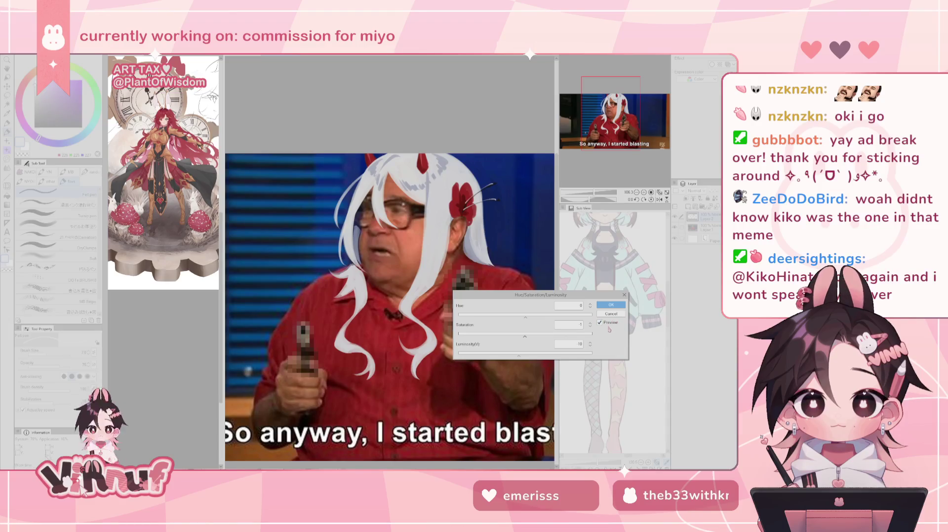
{"action": "left_click", "coordinate": [589, 326]}
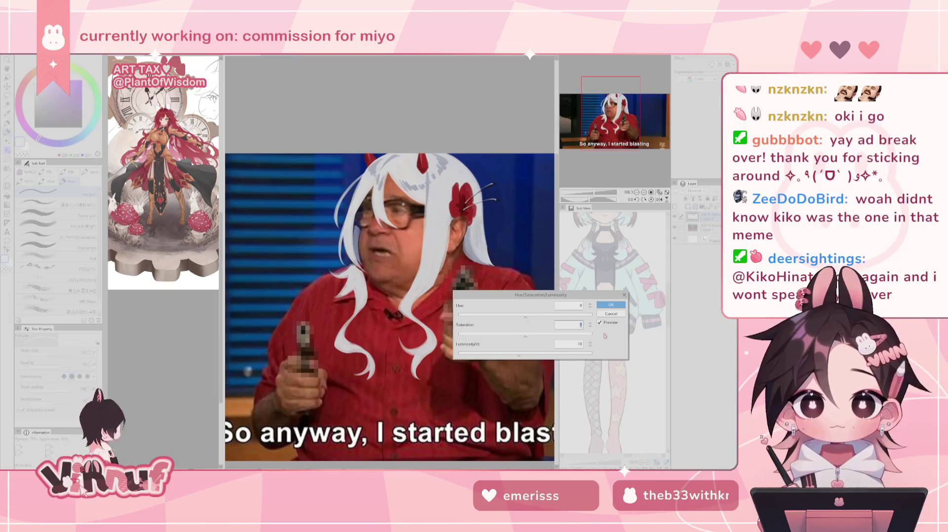
{"action": "left_click", "coordinate": [526, 317]}
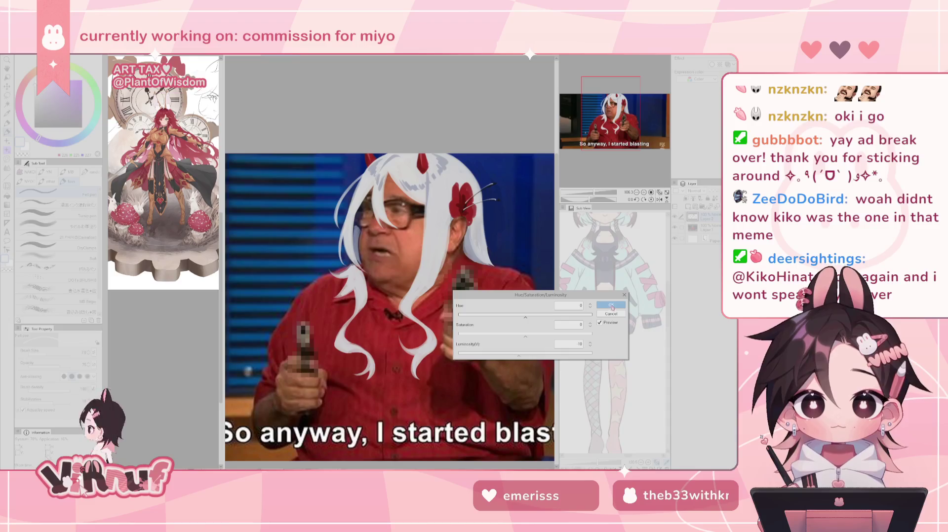
{"action": "left_click", "coordinate": [612, 305]}
{"action": "left_click", "coordinate": [659, 192]}
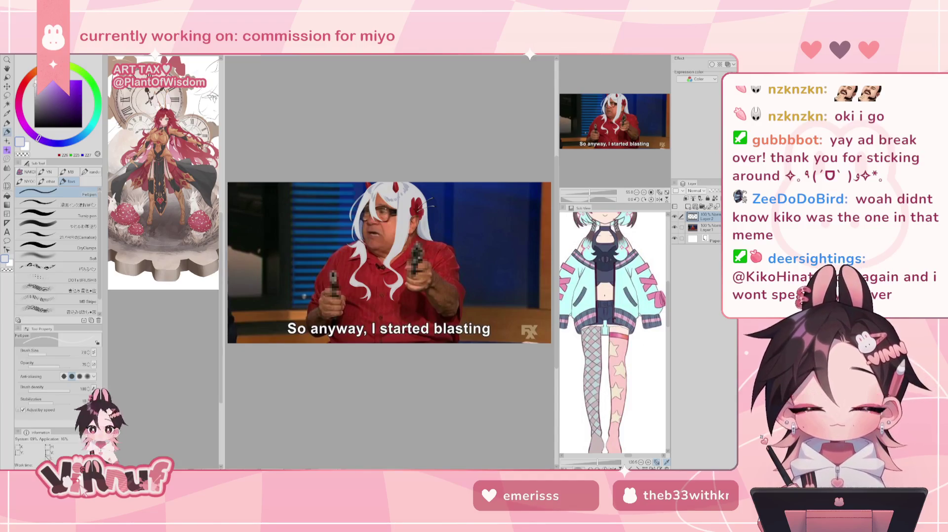
Step: Paste the antlered face drawing and scale it down to a small square on the chest
{"action": "left_click_drag", "start_coordinate": [611, 123], "coordinate": [608, 123]}
{"action": "key", "text": "ctrl+v"}
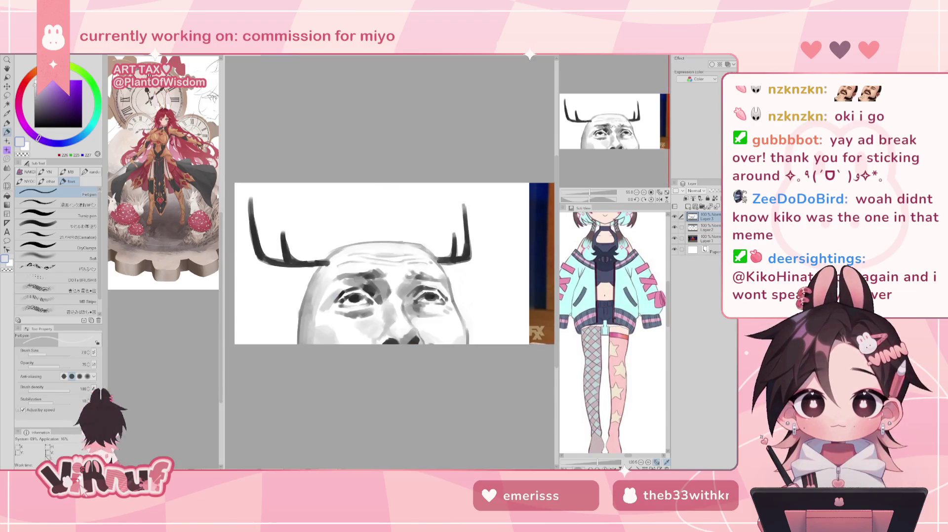
{"action": "key", "text": "ctrl+t"}
{"action": "mouse_move", "coordinate": [529, 451]}
{"action": "left_mouse_down"}
{"action": "mouse_move", "coordinate": [357, 309]}
{"action": "mouse_move", "coordinate": [354, 279]}
{"action": "mouse_move", "coordinate": [348, 287]}
{"action": "left_mouse_up"}
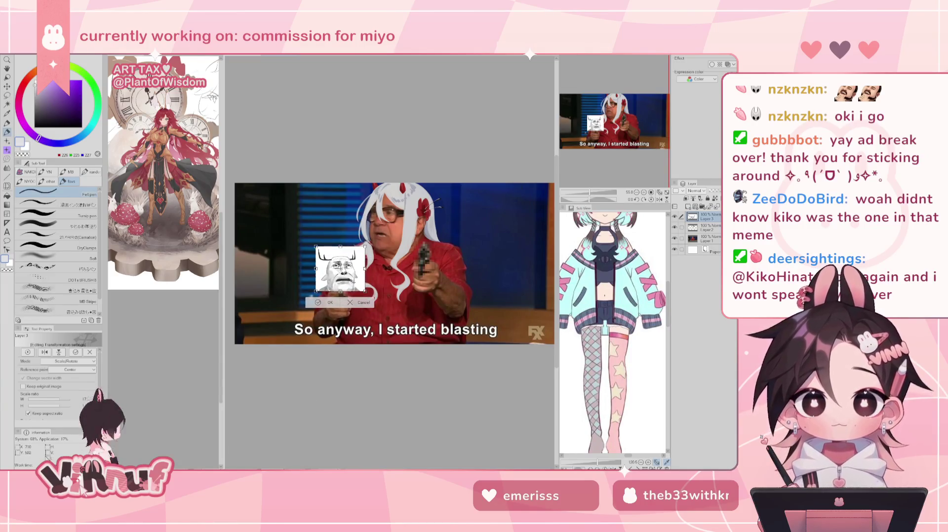
{"action": "key", "text": "Return"}
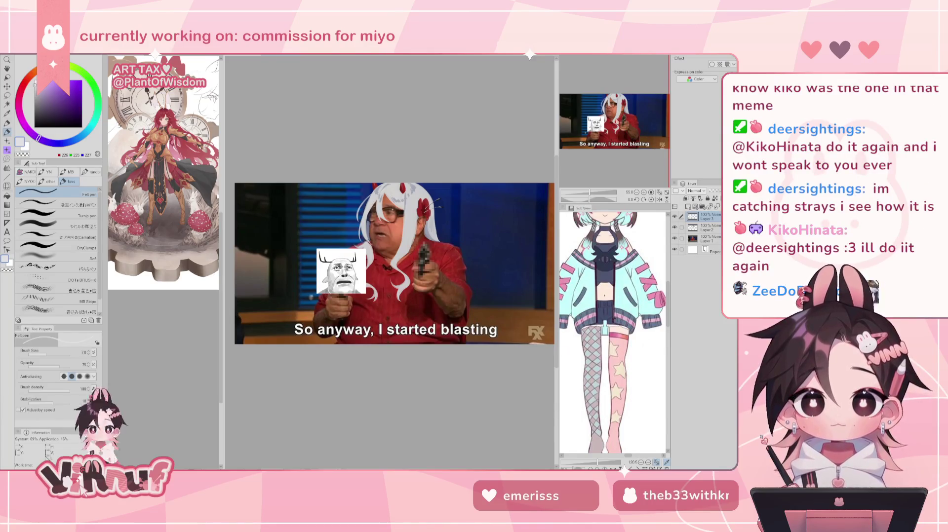
Step: Undo the extra large pasted face layer
{"action": "left_click_drag", "start_coordinate": [582, 167], "coordinate": [588, 167]}
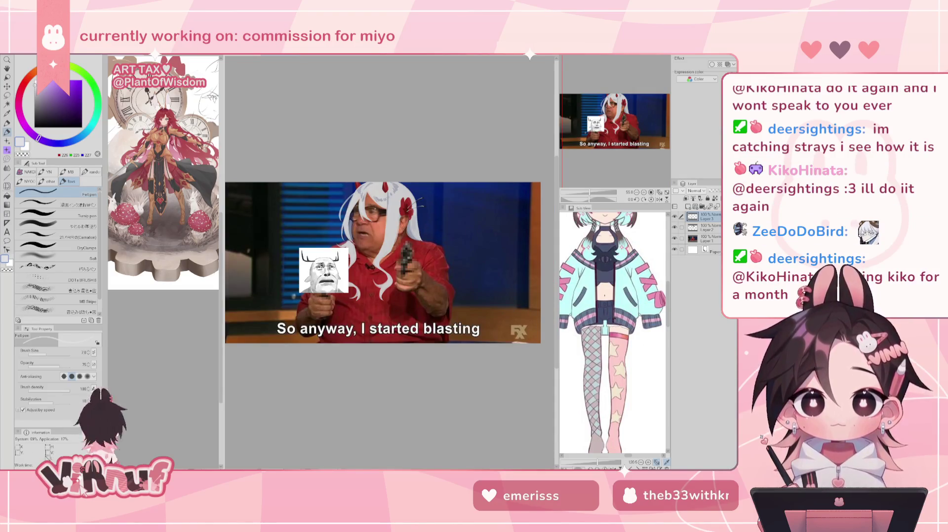
{"action": "left_click_drag", "start_coordinate": [603, 90], "coordinate": [602, 99]}
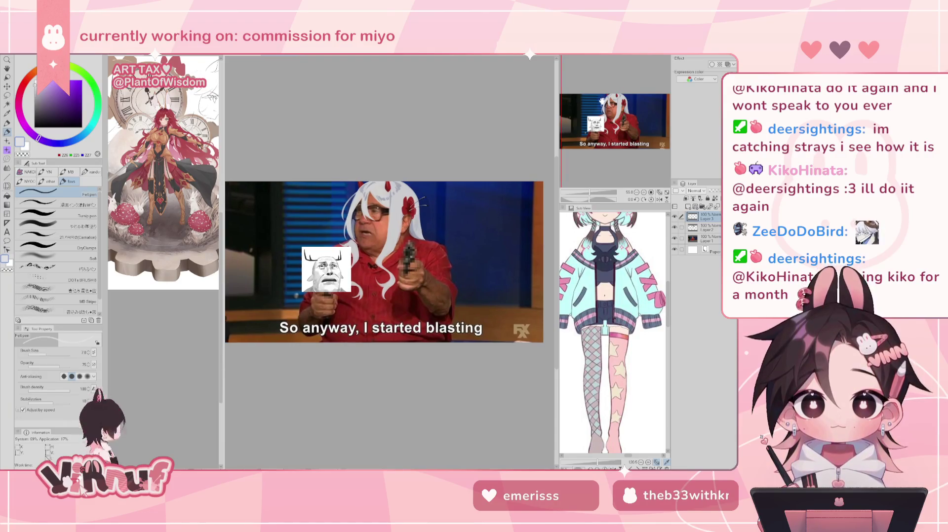
{"action": "key", "text": "ctrl+z"}
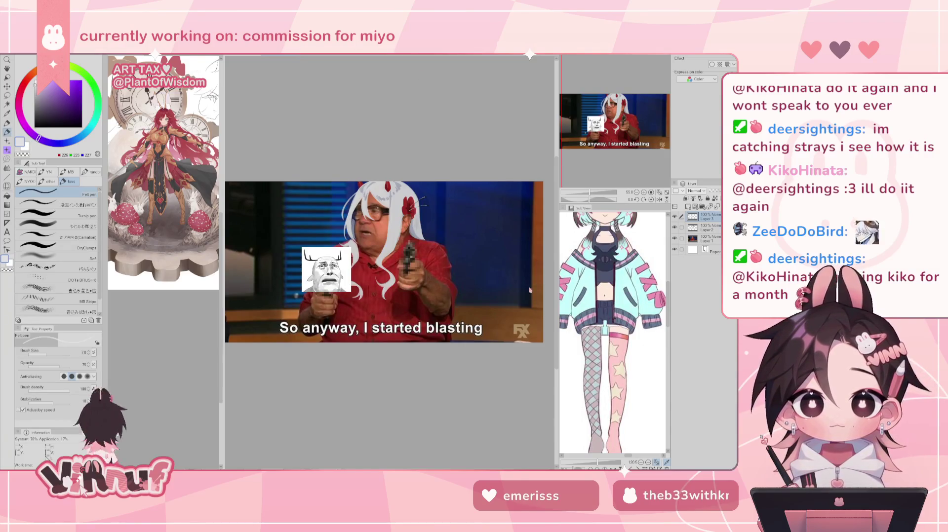
{"action": "left_click_drag", "start_coordinate": [599, 114], "coordinate": [604, 113]}
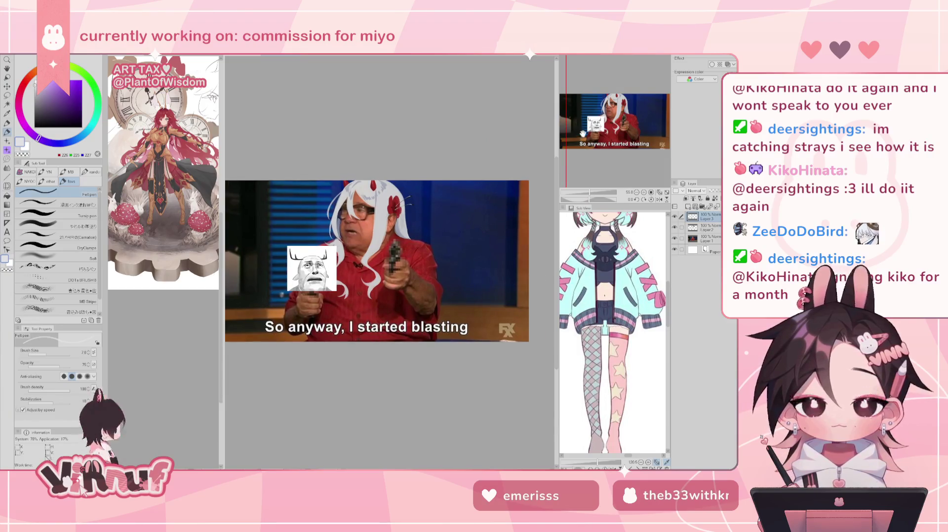
{"action": "key", "text": "ctrl+v"}
{"action": "key", "text": "ctrl+t"}
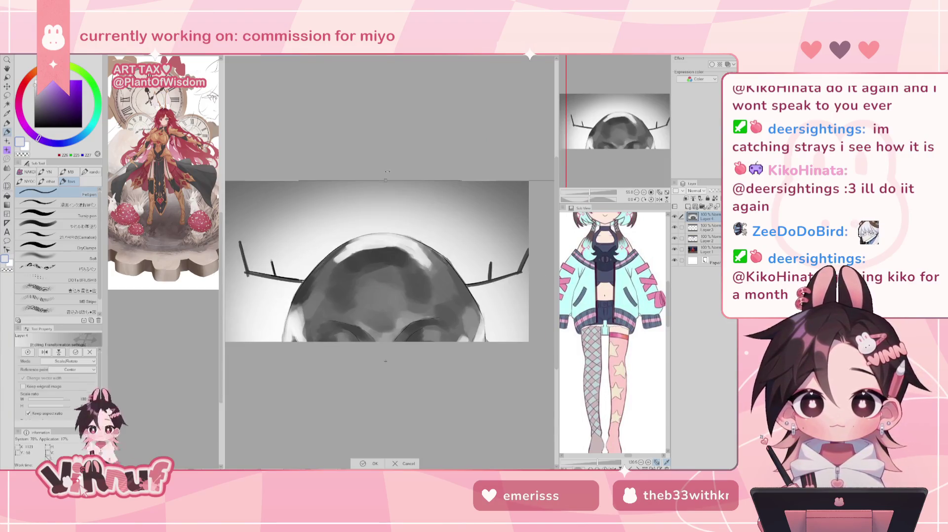
{"action": "mouse_move", "coordinate": [384, 179]}
{"action": "left_mouse_down"}
{"action": "mouse_move", "coordinate": [385, 437]}
{"action": "mouse_move", "coordinate": [393, 252]}
{"action": "mouse_move", "coordinate": [410, 315]}
{"action": "mouse_move", "coordinate": [402, 260]}
{"action": "left_mouse_up"}
{"action": "scroll", "coordinate": [404, 225], "scroll_direction": "up", "scroll_amount": 3}
{"action": "scroll", "coordinate": [404, 225], "scroll_direction": "up", "scroll_amount": 1}
{"action": "left_click_drag", "start_coordinate": [401, 246], "coordinate": [466, 263]}
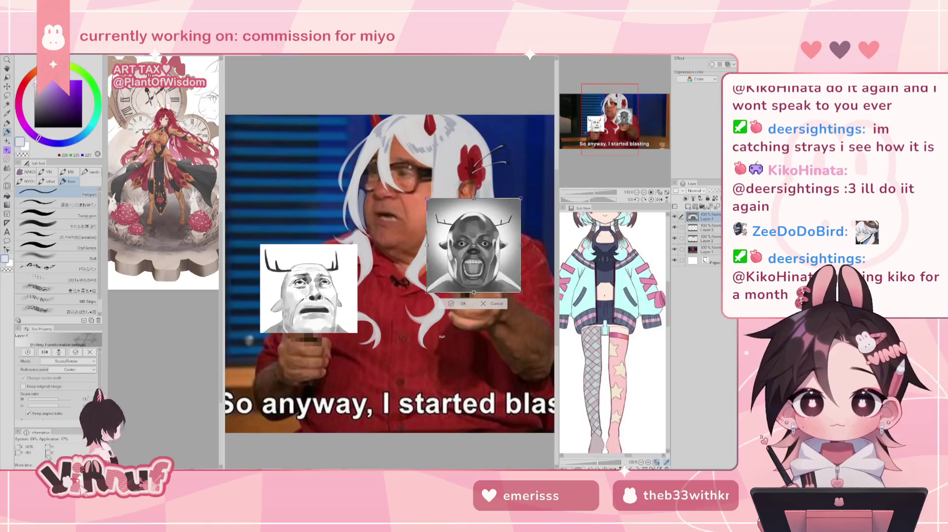
{"action": "key", "text": "Return"}
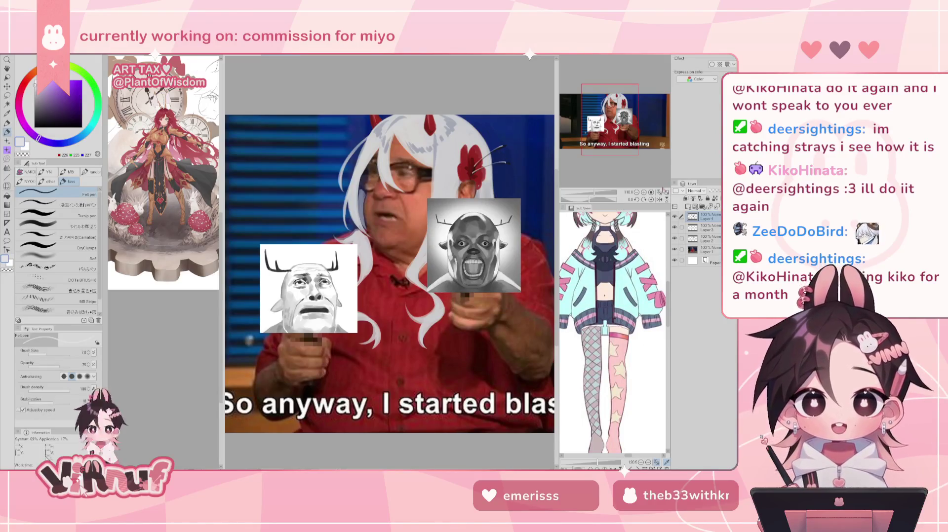
{"action": "left_click", "coordinate": [660, 192]}
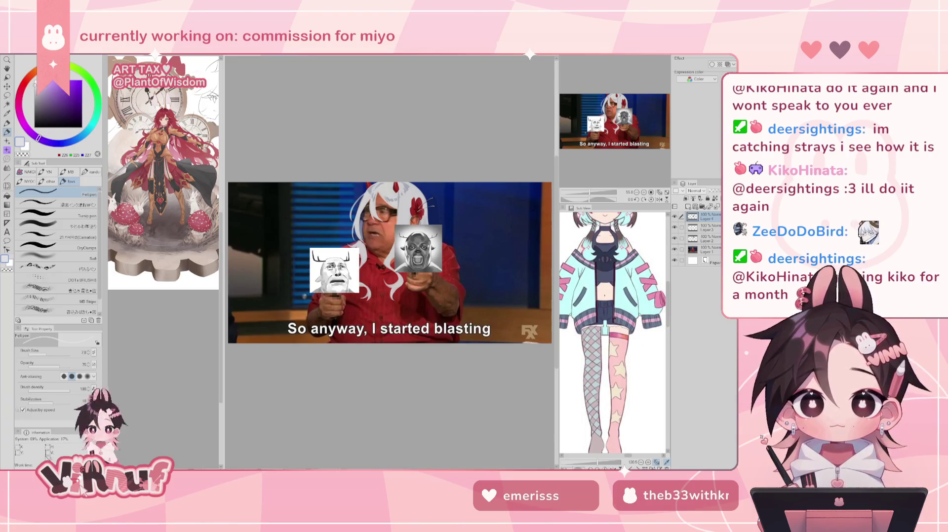
{"action": "left_click_drag", "start_coordinate": [589, 192], "coordinate": [589, 182]}
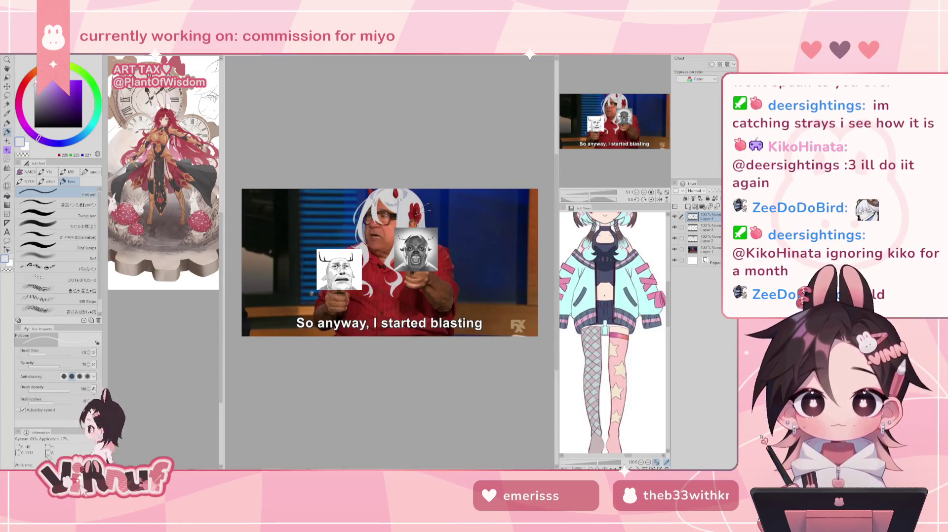
Step: Save the meme as a PNG named 'yes' and return to the commission drawing
{"action": "key", "text": "alt+f"}
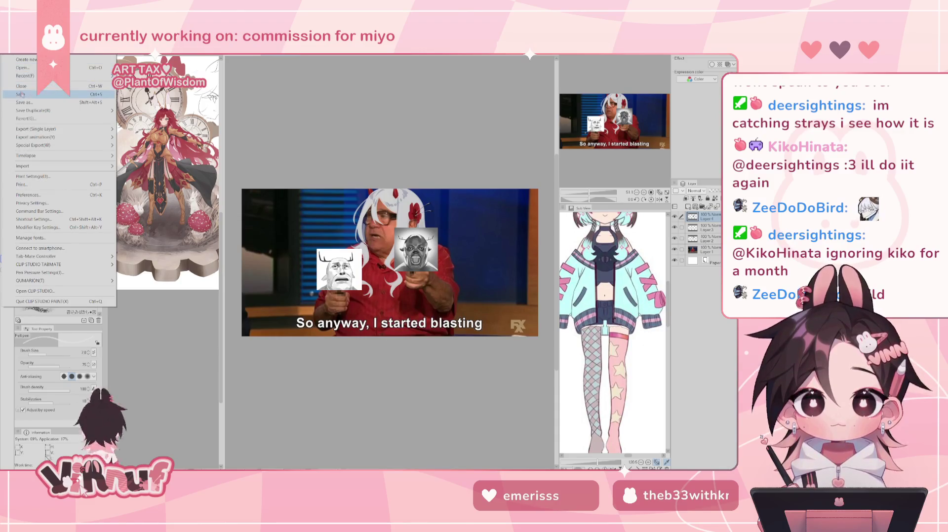
{"action": "key", "text": "Escape"}
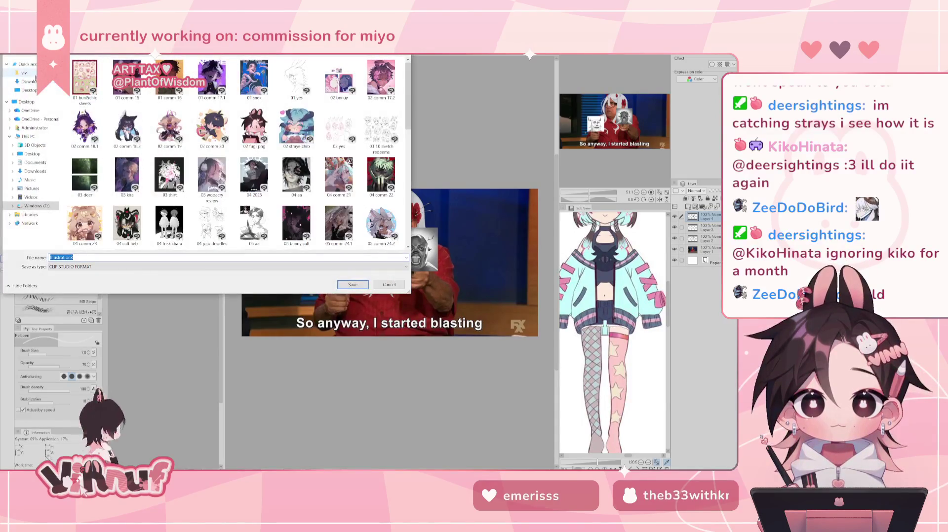
{"action": "left_click", "coordinate": [118, 267]}
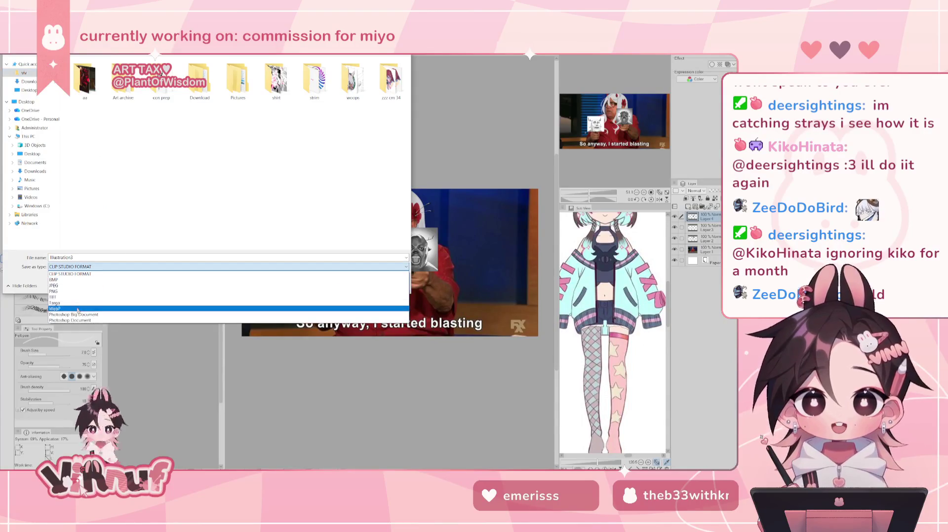
{"action": "left_click", "coordinate": [73, 294]}
{"action": "double_click", "coordinate": [223, 257]}
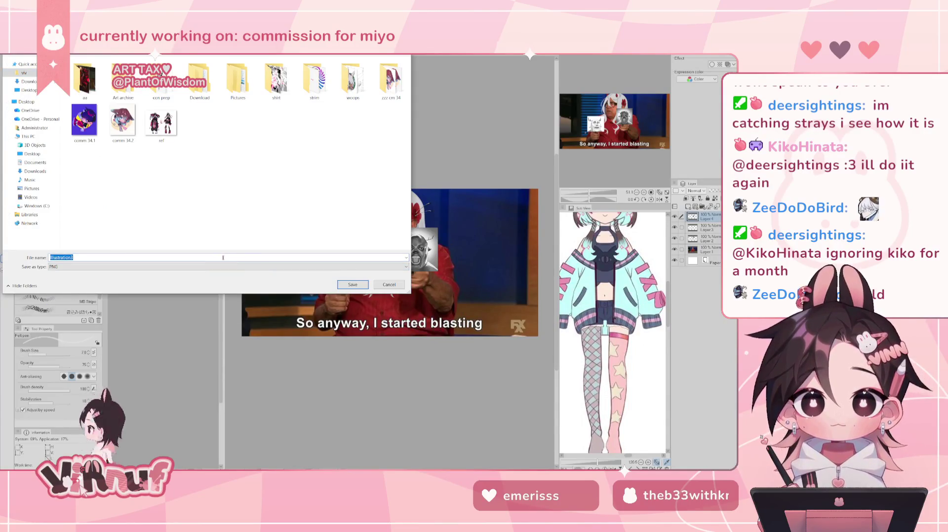
{"action": "type", "text": "yes"}
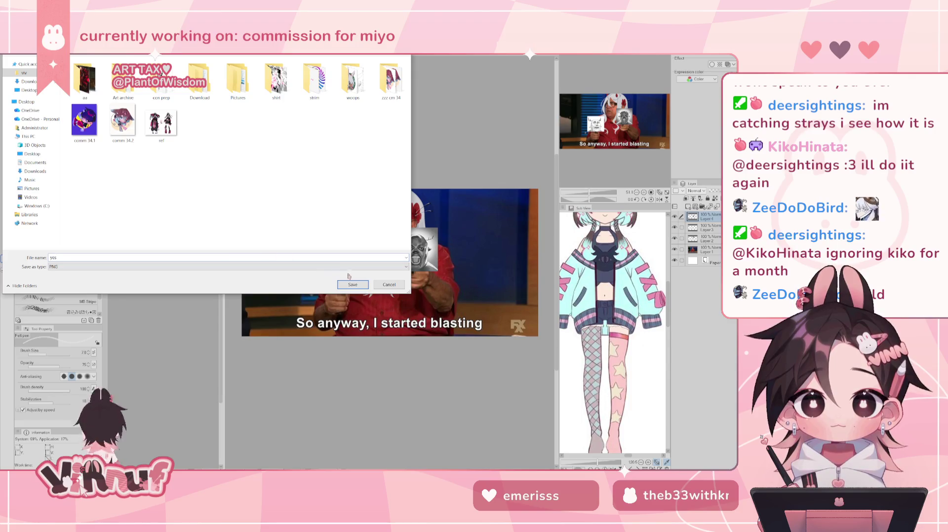
{"action": "left_click", "coordinate": [348, 284]}
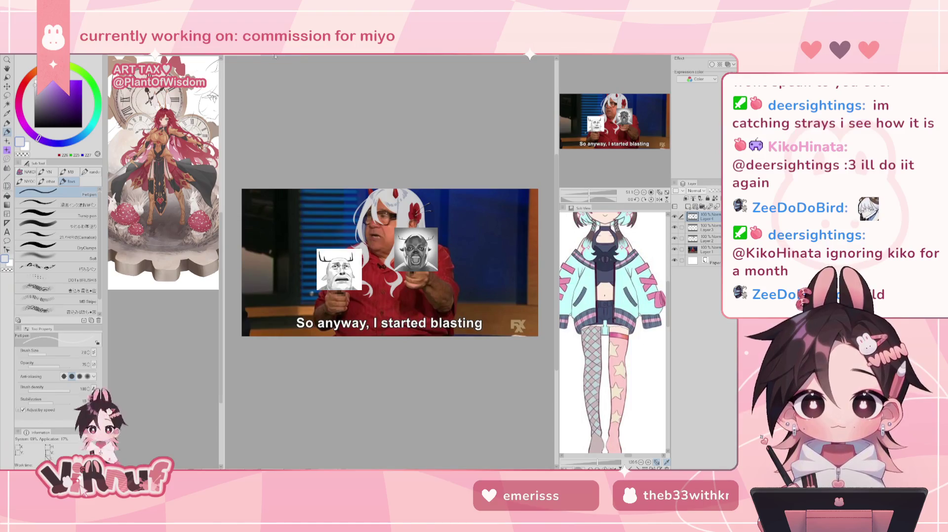
{"action": "key", "text": "ctrl+w"}
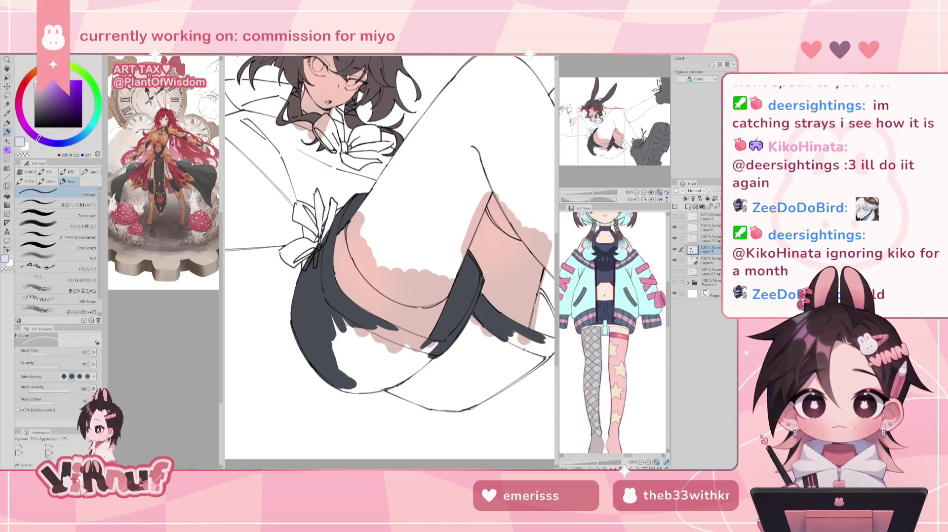
Step: With a pen in the shorts' dark grey, fill the white gaps along the lower shorts
{"action": "left_click_drag", "start_coordinate": [595, 193], "coordinate": [599, 192]}
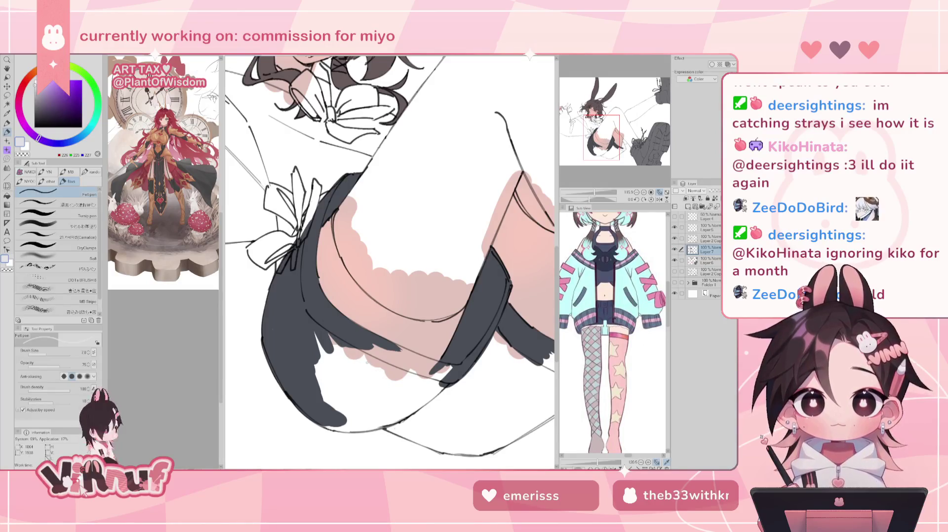
{"action": "left_click_drag", "start_coordinate": [367, 362], "coordinate": [333, 308]}
{"action": "left_click", "coordinate": [79, 215]}
{"action": "left_click", "coordinate": [241, 277], "text": "alt"}
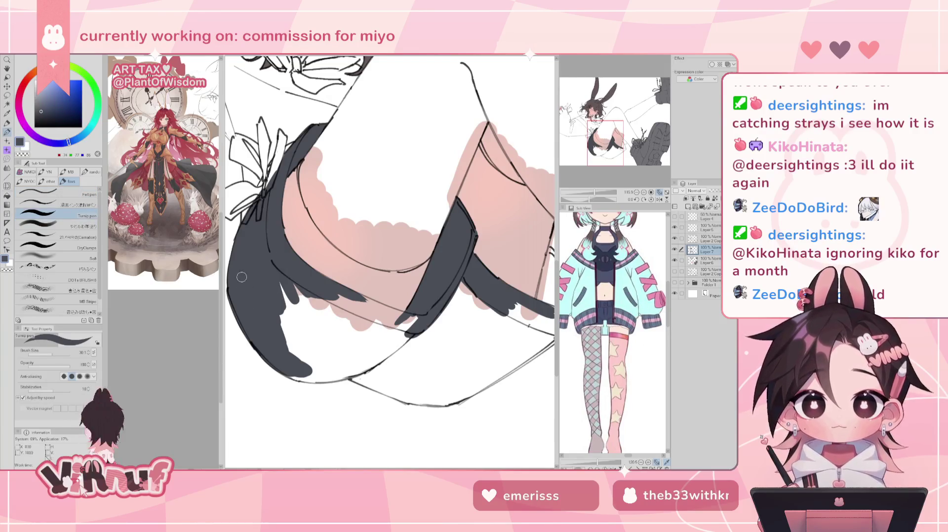
{"action": "mouse_move", "coordinate": [284, 318]}
{"action": "left_mouse_down"}
{"action": "mouse_move", "coordinate": [326, 368]}
{"action": "mouse_move", "coordinate": [282, 366]}
{"action": "mouse_move", "coordinate": [328, 380]}
{"action": "mouse_move", "coordinate": [373, 364]}
{"action": "left_mouse_up"}
{"action": "mouse_move", "coordinate": [316, 380]}
{"action": "left_mouse_down"}
{"action": "mouse_move", "coordinate": [377, 370]}
{"action": "mouse_move", "coordinate": [323, 380]}
{"action": "mouse_move", "coordinate": [366, 367]}
{"action": "left_mouse_up"}
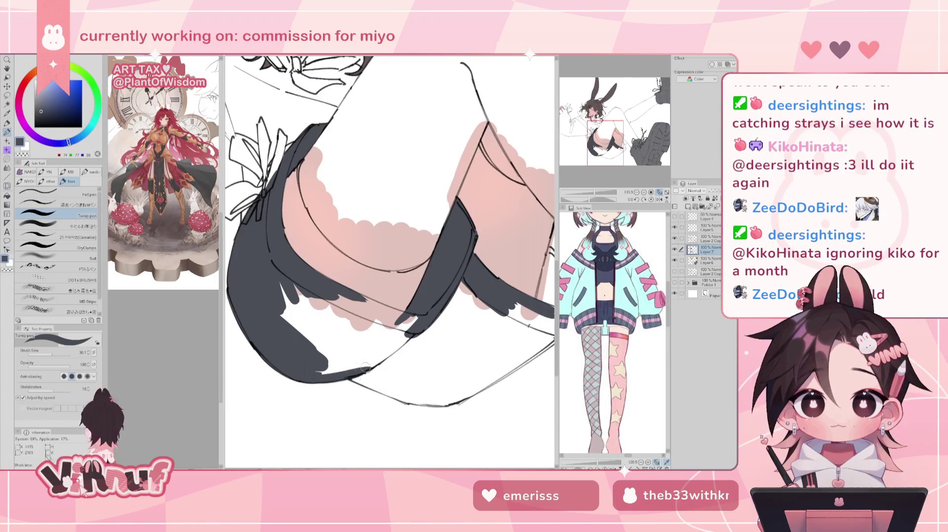
{"action": "left_click_drag", "start_coordinate": [306, 370], "coordinate": [344, 365]}
{"action": "mouse_move", "coordinate": [284, 306]}
{"action": "left_mouse_down"}
{"action": "mouse_move", "coordinate": [331, 366]}
{"action": "mouse_move", "coordinate": [345, 367]}
{"action": "mouse_move", "coordinate": [291, 305]}
{"action": "mouse_move", "coordinate": [352, 357]}
{"action": "left_mouse_up"}
{"action": "left_click_drag", "start_coordinate": [296, 287], "coordinate": [365, 341]}
{"action": "mouse_move", "coordinate": [321, 302]}
{"action": "left_mouse_down"}
{"action": "mouse_move", "coordinate": [377, 337]}
{"action": "mouse_move", "coordinate": [340, 301]}
{"action": "mouse_move", "coordinate": [405, 323]}
{"action": "left_mouse_up"}
{"action": "mouse_move", "coordinate": [358, 301]}
{"action": "left_mouse_down"}
{"action": "mouse_move", "coordinate": [410, 314]}
{"action": "mouse_move", "coordinate": [397, 300]}
{"action": "mouse_move", "coordinate": [390, 334]}
{"action": "mouse_move", "coordinate": [348, 355]}
{"action": "mouse_move", "coordinate": [400, 341]}
{"action": "left_mouse_up"}
{"action": "mouse_move", "coordinate": [356, 366]}
{"action": "left_mouse_down"}
{"action": "mouse_move", "coordinate": [410, 338]}
{"action": "mouse_move", "coordinate": [387, 355]}
{"action": "mouse_move", "coordinate": [305, 303]}
{"action": "mouse_move", "coordinate": [339, 357]}
{"action": "mouse_move", "coordinate": [291, 344]}
{"action": "mouse_move", "coordinate": [375, 371]}
{"action": "mouse_move", "coordinate": [366, 371]}
{"action": "mouse_move", "coordinate": [397, 373]}
{"action": "mouse_move", "coordinate": [408, 363]}
{"action": "left_mouse_up"}
Step: Toggle the skin layer and the Layer 7 dark fill to check coverage
{"action": "key", "text": "alt+bracketright"}
{"action": "key", "text": "e"}
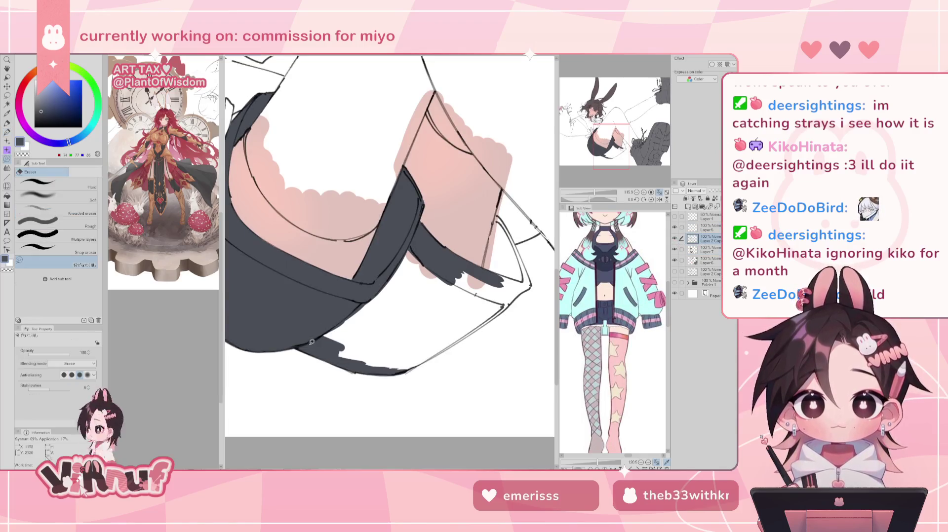
{"action": "left_click", "coordinate": [710, 260]}
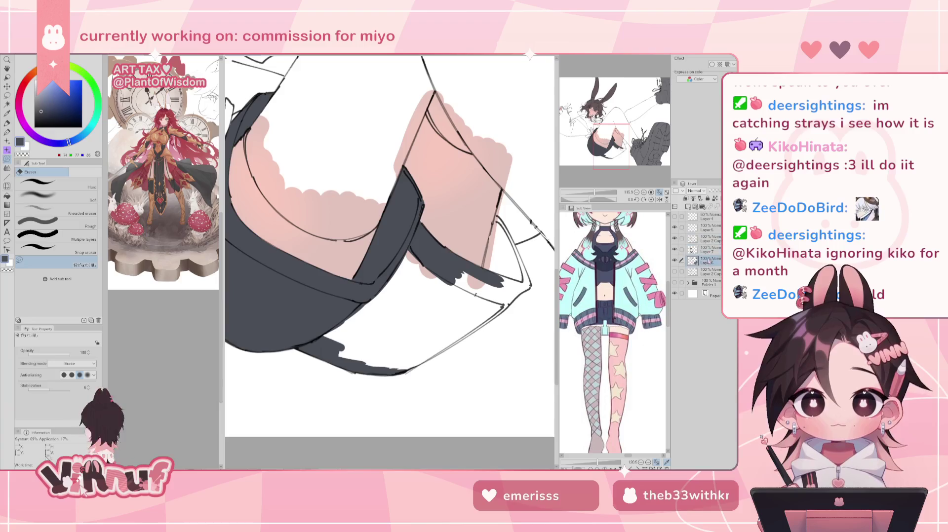
{"action": "left_click", "coordinate": [675, 261]}
{"action": "left_click", "coordinate": [674, 261]}
{"action": "left_click", "coordinate": [706, 250]}
{"action": "left_click", "coordinate": [675, 250]}
{"action": "left_click", "coordinate": [674, 250]}
Step: In mirrored view, fill the shorts' left side and the gap between the dark bands
{"action": "key", "text": "h"}
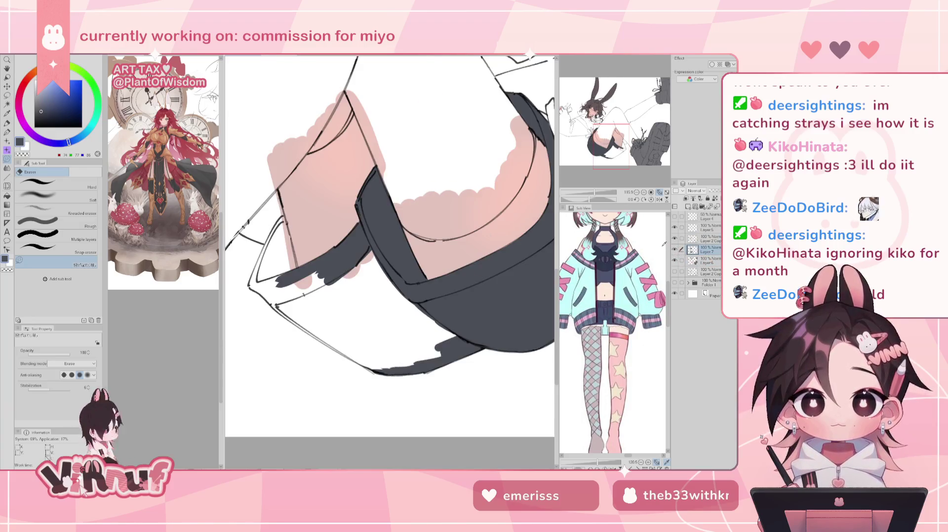
{"action": "key", "text": "p"}
{"action": "mouse_move", "coordinate": [269, 276]}
{"action": "left_mouse_down"}
{"action": "mouse_move", "coordinate": [282, 219]}
{"action": "mouse_move", "coordinate": [292, 269]}
{"action": "left_mouse_up"}
{"action": "left_click_drag", "start_coordinate": [284, 223], "coordinate": [299, 283]}
{"action": "left_click_drag", "start_coordinate": [286, 242], "coordinate": [294, 294]}
{"action": "mouse_move", "coordinate": [282, 261]}
{"action": "left_mouse_down"}
{"action": "mouse_move", "coordinate": [287, 302]}
{"action": "mouse_move", "coordinate": [266, 253]}
{"action": "mouse_move", "coordinate": [251, 288]}
{"action": "mouse_move", "coordinate": [291, 304]}
{"action": "mouse_move", "coordinate": [296, 312]}
{"action": "mouse_move", "coordinate": [269, 295]}
{"action": "mouse_move", "coordinate": [344, 349]}
{"action": "left_mouse_up"}
{"action": "left_click_drag", "start_coordinate": [302, 329], "coordinate": [387, 371]}
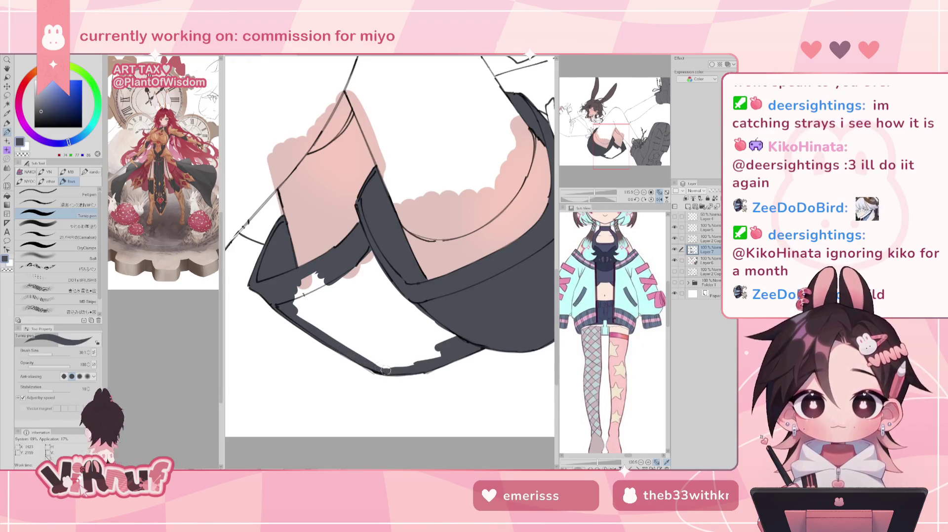
{"action": "mouse_move", "coordinate": [319, 324]}
{"action": "left_mouse_down"}
{"action": "mouse_move", "coordinate": [310, 292]}
{"action": "mouse_move", "coordinate": [328, 262]}
{"action": "left_mouse_up"}
Step: Cover the remaining white gaps and specks in the shorts, then zoom out
{"action": "key", "text": "h"}
{"action": "mouse_move", "coordinate": [405, 250]}
{"action": "left_mouse_down"}
{"action": "mouse_move", "coordinate": [460, 297]}
{"action": "mouse_move", "coordinate": [464, 326]}
{"action": "left_mouse_up"}
{"action": "mouse_move", "coordinate": [399, 271]}
{"action": "left_mouse_down"}
{"action": "mouse_move", "coordinate": [458, 330]}
{"action": "mouse_move", "coordinate": [395, 276]}
{"action": "left_mouse_up"}
{"action": "mouse_move", "coordinate": [447, 338]}
{"action": "left_mouse_down"}
{"action": "mouse_move", "coordinate": [390, 279]}
{"action": "mouse_move", "coordinate": [440, 335]}
{"action": "mouse_move", "coordinate": [395, 302]}
{"action": "mouse_move", "coordinate": [445, 341]}
{"action": "left_mouse_up"}
{"action": "mouse_move", "coordinate": [390, 296]}
{"action": "left_mouse_down"}
{"action": "mouse_move", "coordinate": [447, 338]}
{"action": "mouse_move", "coordinate": [380, 296]}
{"action": "mouse_move", "coordinate": [430, 344]}
{"action": "mouse_move", "coordinate": [380, 303]}
{"action": "left_mouse_up"}
{"action": "mouse_move", "coordinate": [326, 332]}
{"action": "left_mouse_down"}
{"action": "mouse_move", "coordinate": [363, 359]}
{"action": "mouse_move", "coordinate": [366, 340]}
{"action": "mouse_move", "coordinate": [412, 346]}
{"action": "mouse_move", "coordinate": [373, 298]}
{"action": "mouse_move", "coordinate": [422, 348]}
{"action": "mouse_move", "coordinate": [415, 356]}
{"action": "left_mouse_up"}
{"action": "left_click_drag", "start_coordinate": [384, 320], "coordinate": [388, 328]}
{"action": "key", "text": "ctrl+0"}
Step: Add a new raster layer above Layer 6 after checking the skin and fill layers
{"action": "scroll", "coordinate": [356, 198], "scroll_direction": "up", "scroll_amount": 3}
{"action": "scroll", "coordinate": [356, 198], "scroll_direction": "up", "scroll_amount": 2}
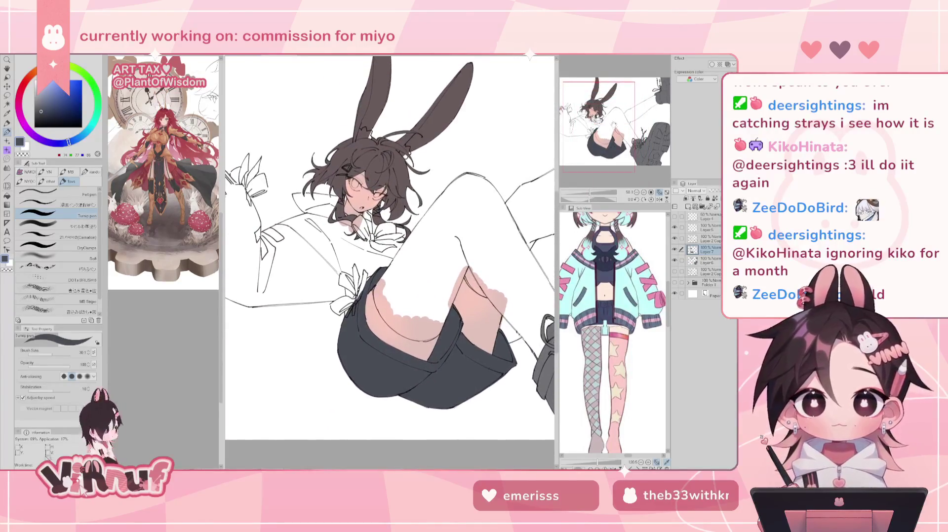
{"action": "left_click_drag", "start_coordinate": [375, 197], "coordinate": [341, 220]}
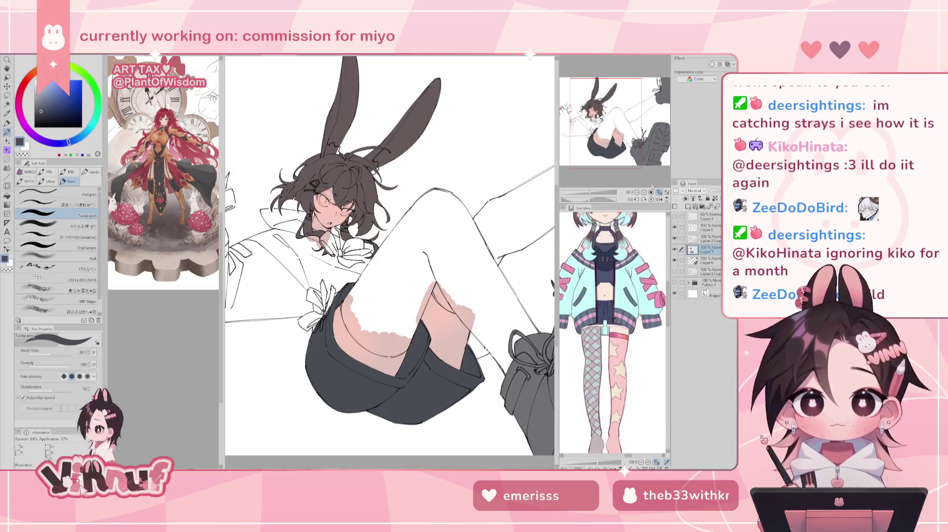
{"action": "left_click_drag", "start_coordinate": [390, 247], "coordinate": [414, 222]}
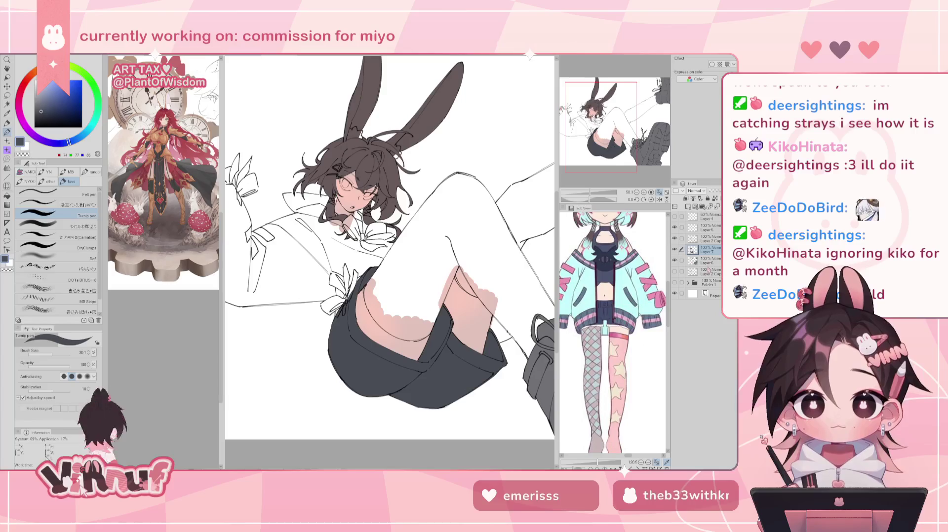
{"action": "left_click", "coordinate": [707, 261]}
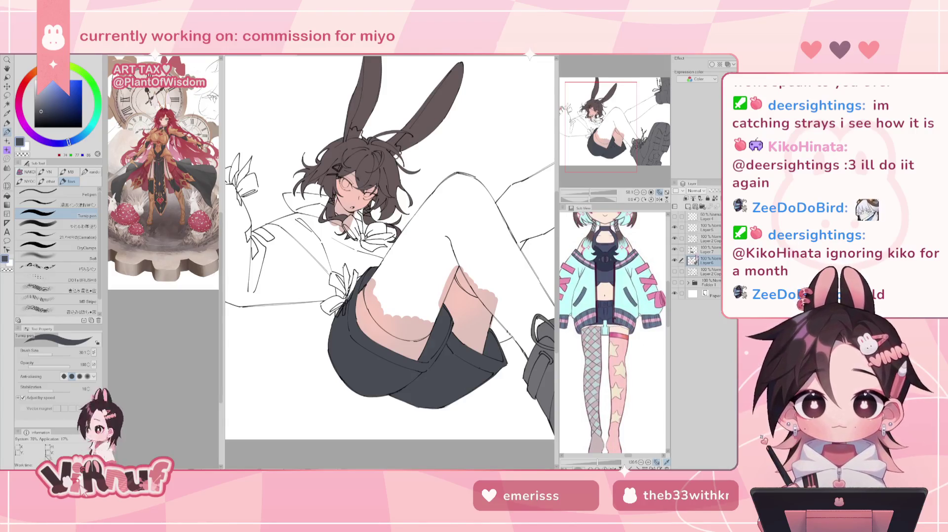
{"action": "left_click", "coordinate": [675, 261]}
{"action": "left_click", "coordinate": [675, 260]}
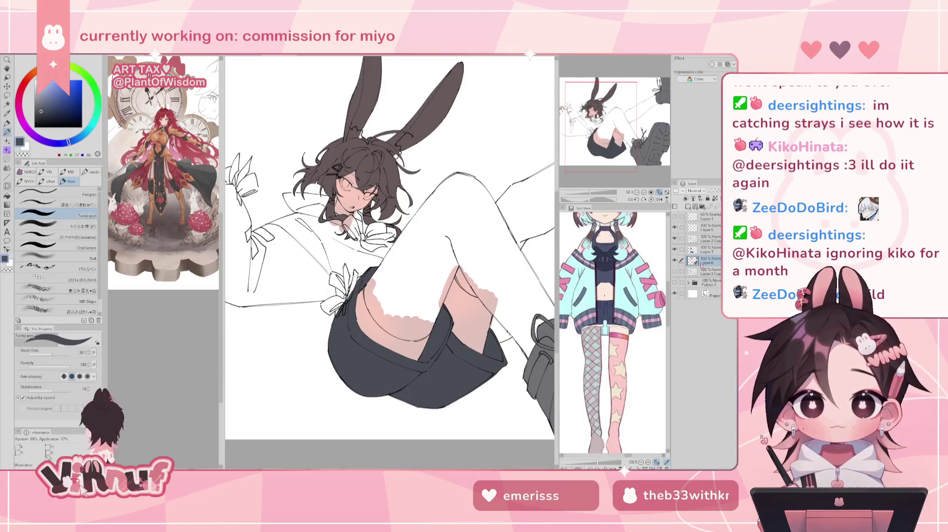
{"action": "left_click", "coordinate": [689, 207]}
{"action": "left_click", "coordinate": [675, 250]}
{"action": "left_click", "coordinate": [675, 250]}
Step: Sample the hair's brownish grey, lighten it to a pinkish grey, and stroke it across the thigh
{"action": "left_click_drag", "start_coordinate": [601, 127], "coordinate": [607, 128]}
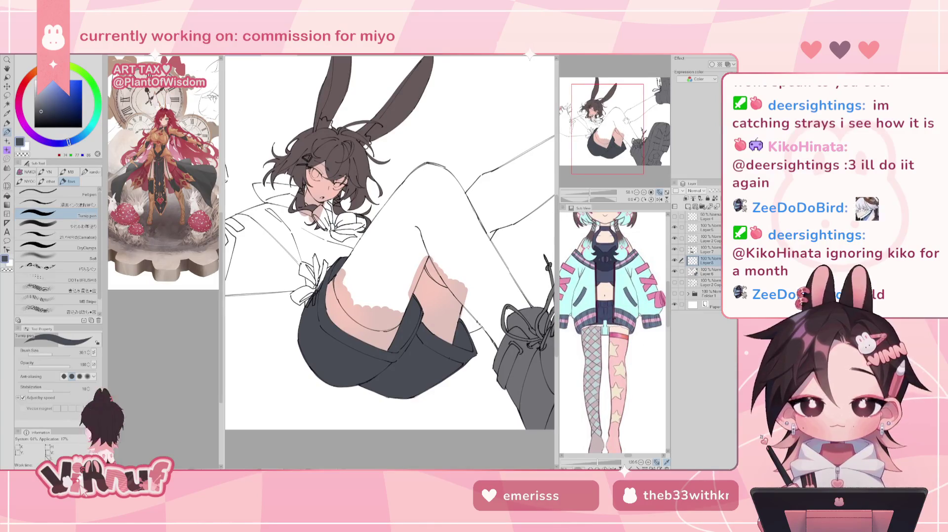
{"action": "left_click", "coordinate": [344, 158], "text": "alt"}
{"action": "left_click", "coordinate": [39, 98]}
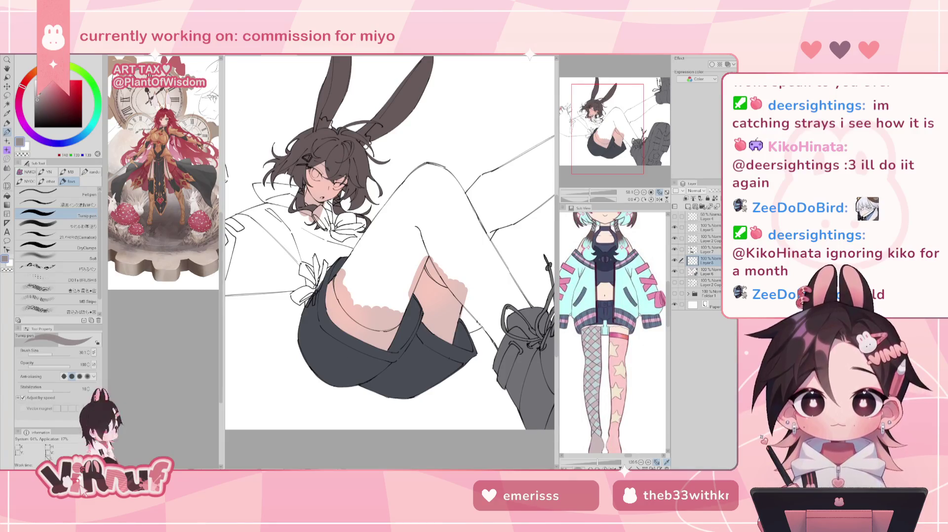
{"action": "mouse_move", "coordinate": [399, 200]}
{"action": "left_mouse_down"}
{"action": "mouse_move", "coordinate": [353, 280]}
{"action": "mouse_move", "coordinate": [344, 276]}
{"action": "left_mouse_up"}
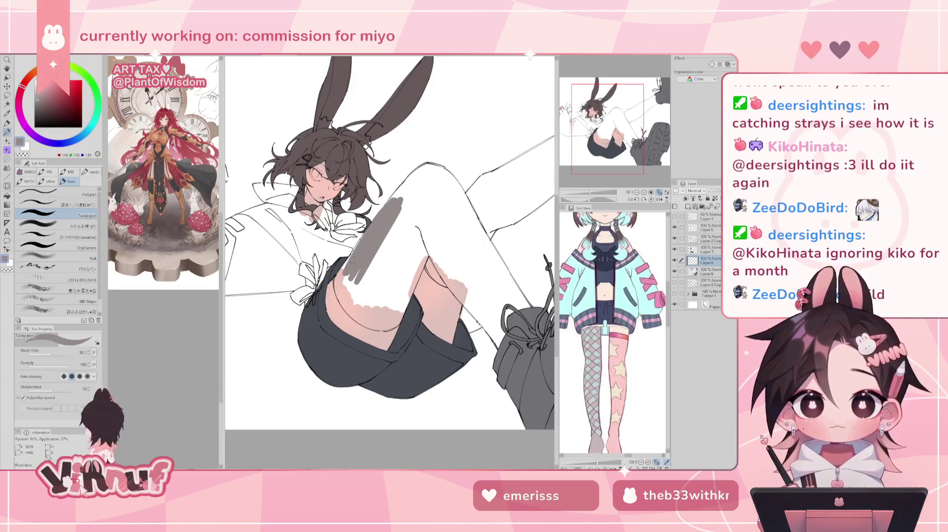
Step: Redo the diagonal grey shading on the thigh in a slightly lighter grey
{"action": "left_click_drag", "start_coordinate": [370, 226], "coordinate": [341, 276]}
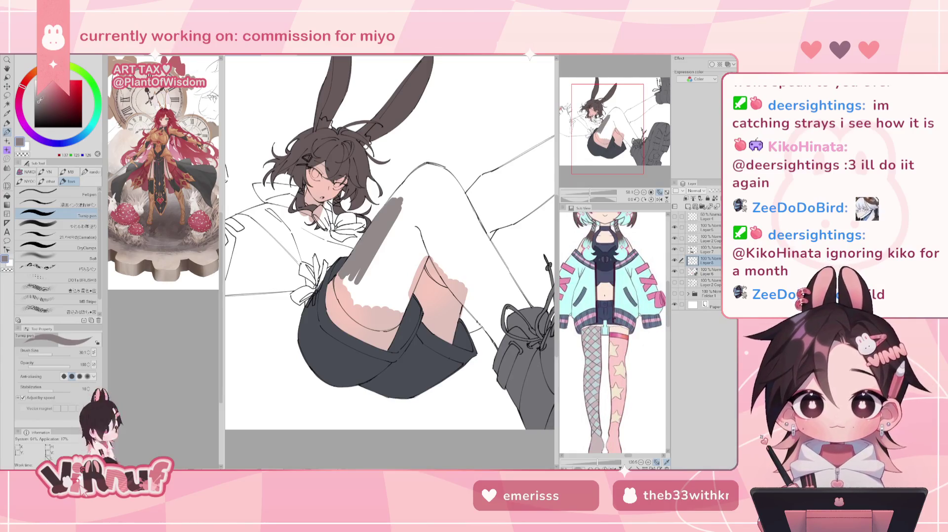
{"action": "key", "text": "Delete"}
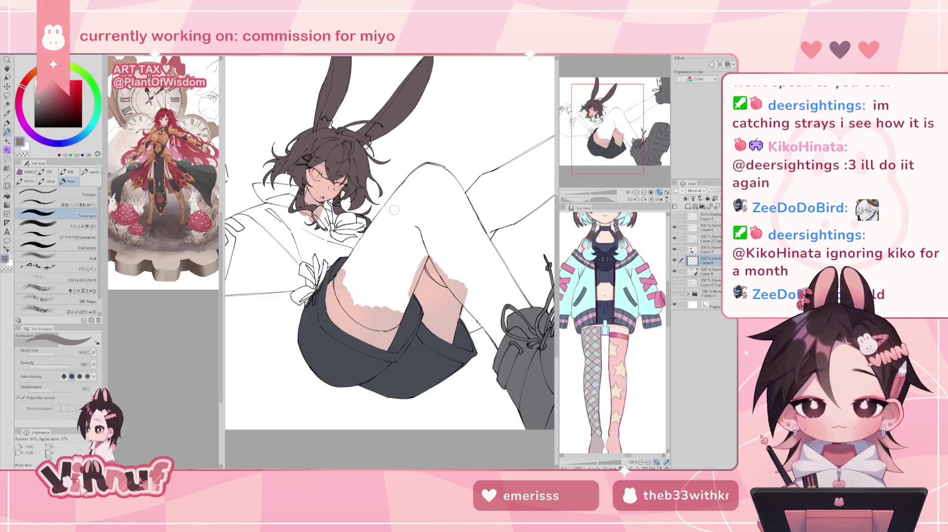
{"action": "left_click_drag", "start_coordinate": [370, 242], "coordinate": [410, 182]}
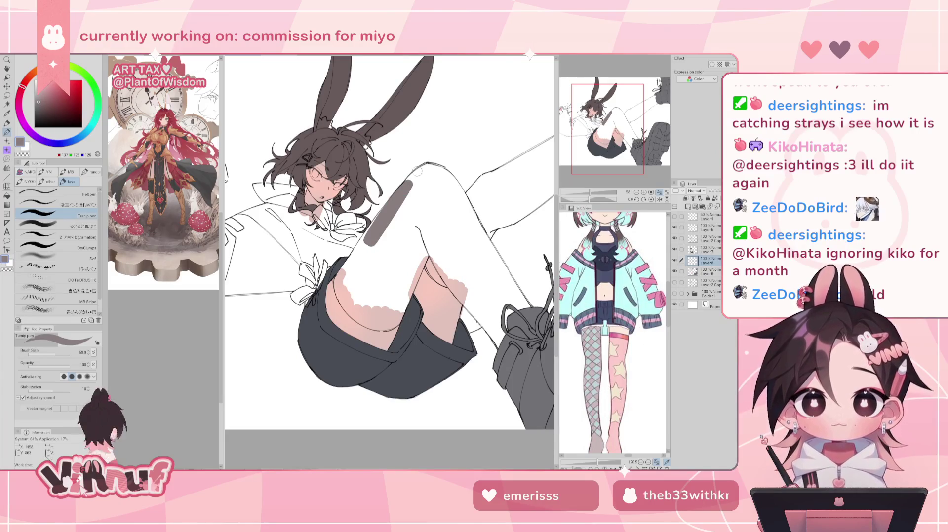
{"action": "key", "text": "ctrl+z"}
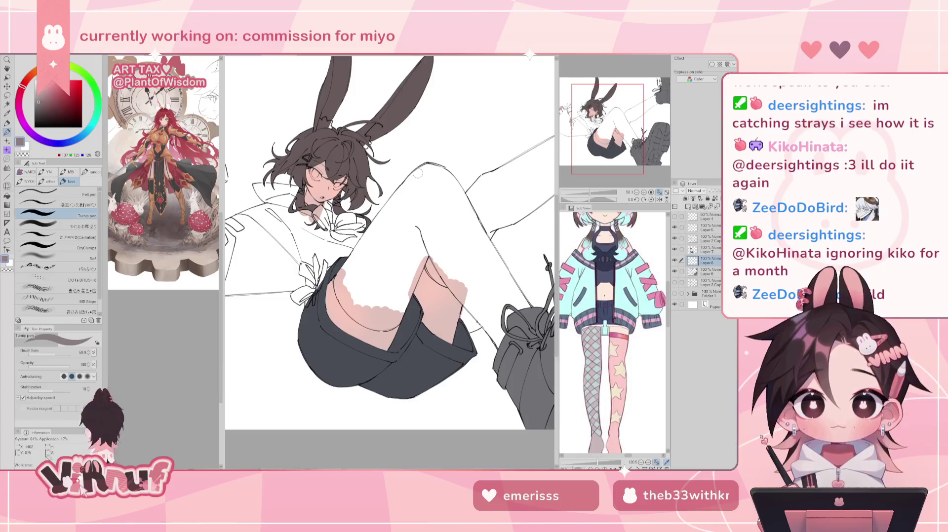
{"action": "left_click_drag", "start_coordinate": [414, 180], "coordinate": [407, 174]}
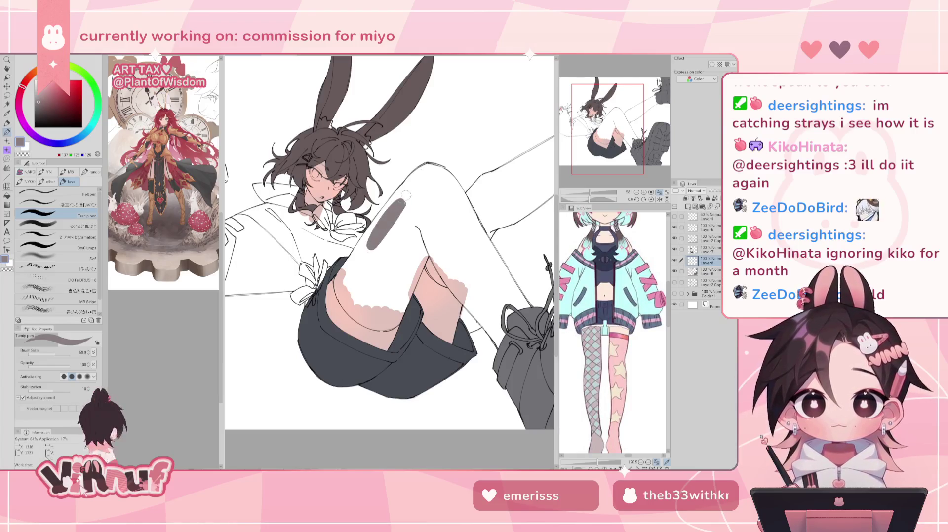
{"action": "left_click", "coordinate": [41, 97]}
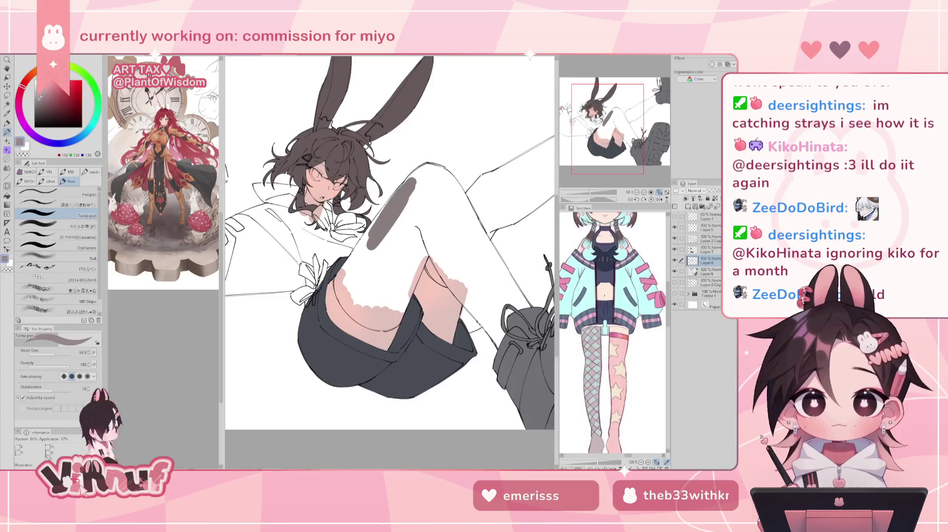
{"action": "left_click_drag", "start_coordinate": [414, 181], "coordinate": [372, 241]}
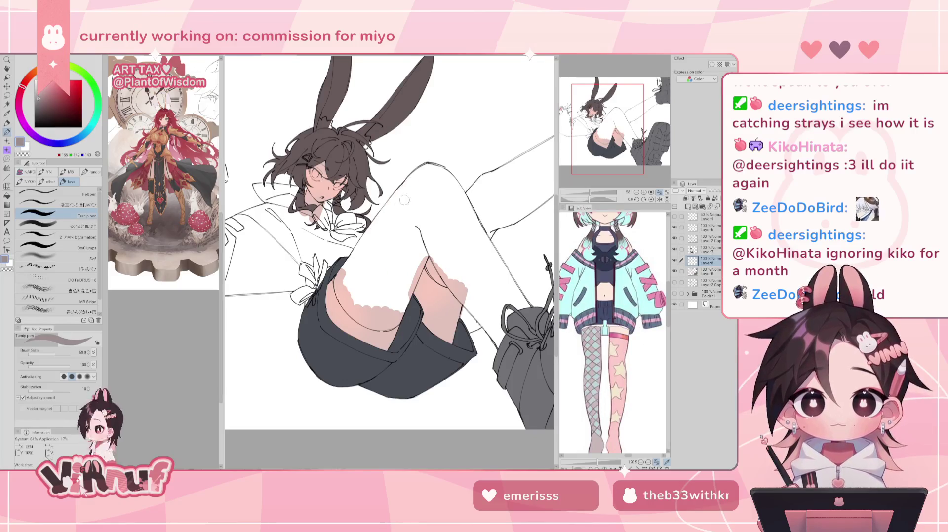
Step: Extend the grey stocking down the thigh
{"action": "left_click_drag", "start_coordinate": [410, 182], "coordinate": [371, 242]}
{"action": "mouse_move", "coordinate": [390, 198]}
{"action": "left_mouse_down"}
{"action": "mouse_move", "coordinate": [339, 289]}
{"action": "mouse_move", "coordinate": [359, 316]}
{"action": "left_mouse_up"}
{"action": "mouse_move", "coordinate": [346, 279]}
{"action": "left_mouse_down"}
{"action": "mouse_move", "coordinate": [371, 326]}
{"action": "mouse_move", "coordinate": [397, 324]}
{"action": "left_mouse_up"}
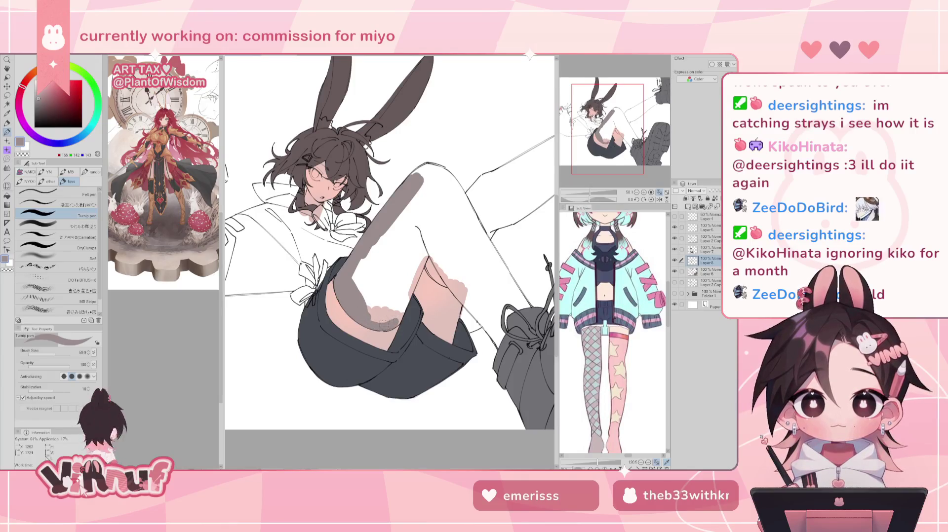
Step: Cover the lower leg, knee and remaining thigh gaps in grey, checking in mirrored view
{"action": "key", "text": "h"}
{"action": "mouse_move", "coordinate": [370, 218]}
{"action": "left_mouse_down"}
{"action": "mouse_move", "coordinate": [373, 276]}
{"action": "mouse_move", "coordinate": [351, 286]}
{"action": "left_mouse_up"}
{"action": "left_click_drag", "start_coordinate": [353, 234], "coordinate": [378, 312]}
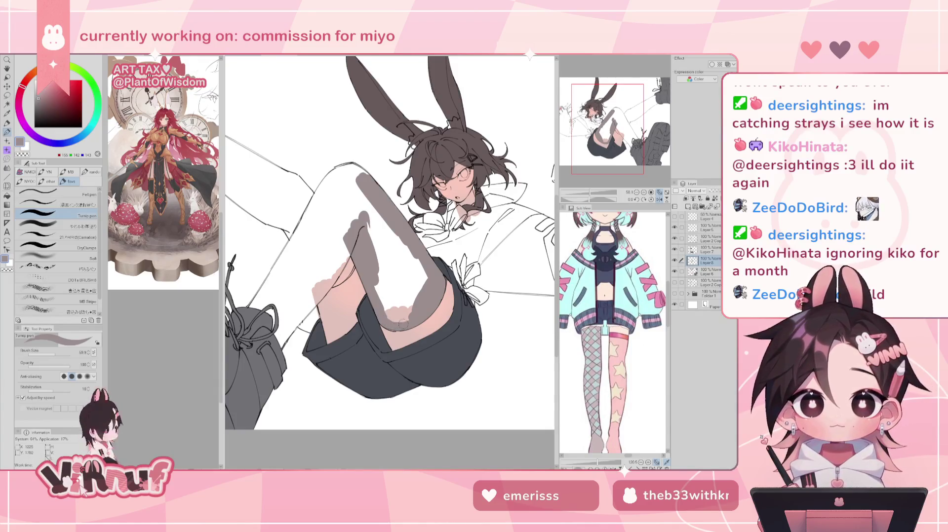
{"action": "mouse_move", "coordinate": [393, 323]}
{"action": "left_mouse_down"}
{"action": "mouse_move", "coordinate": [370, 221]}
{"action": "mouse_move", "coordinate": [413, 299]}
{"action": "left_mouse_up"}
{"action": "left_click_drag", "start_coordinate": [380, 217], "coordinate": [418, 292]}
{"action": "left_click_drag", "start_coordinate": [402, 240], "coordinate": [424, 281]}
{"action": "key", "text": "h"}
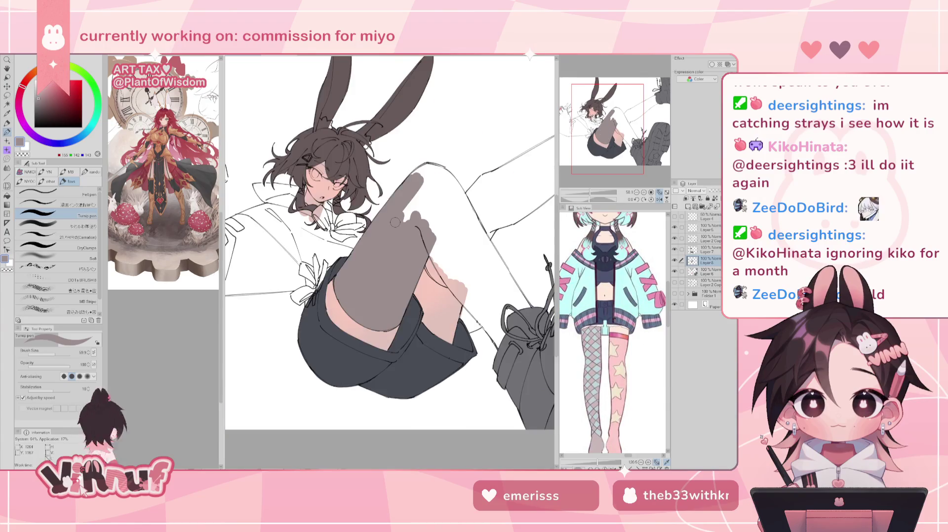
{"action": "left_click_drag", "start_coordinate": [407, 220], "coordinate": [432, 163]}
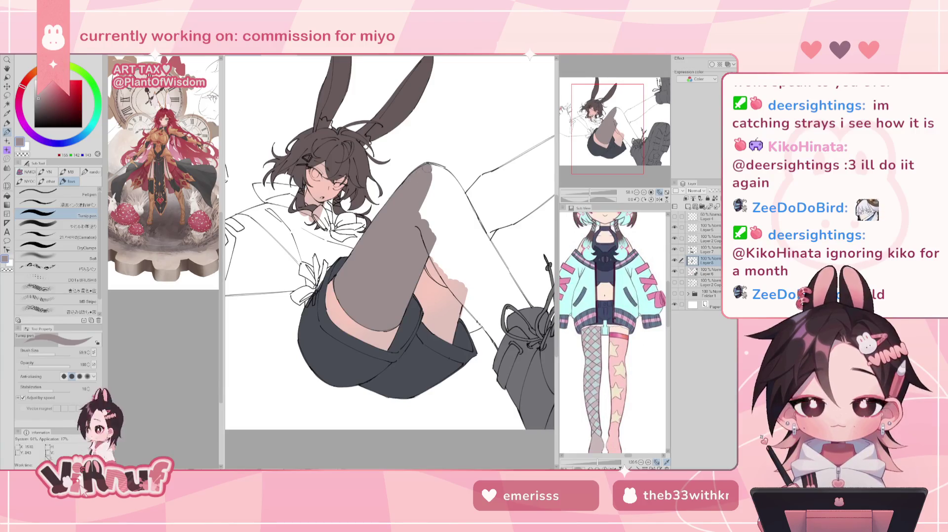
{"action": "mouse_move", "coordinate": [420, 201]}
{"action": "left_mouse_down"}
{"action": "mouse_move", "coordinate": [456, 282]}
{"action": "mouse_move", "coordinate": [436, 271]}
{"action": "mouse_move", "coordinate": [453, 288]}
{"action": "mouse_move", "coordinate": [319, 286]}
{"action": "left_mouse_up"}
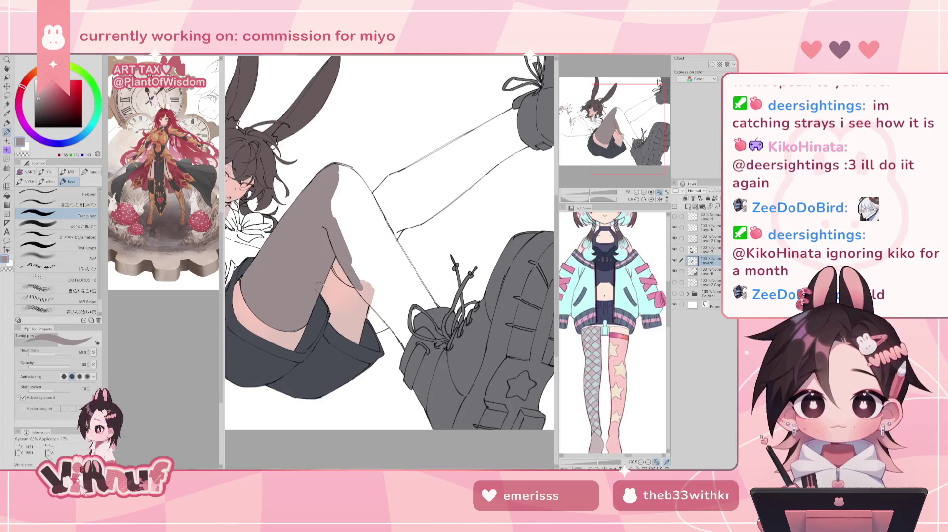
Step: Recentre the view on the figure and extend the grey stocking up to the knee top
{"action": "left_click_drag", "start_coordinate": [345, 247], "coordinate": [486, 252]}
{"action": "left_click_drag", "start_coordinate": [615, 116], "coordinate": [610, 119]}
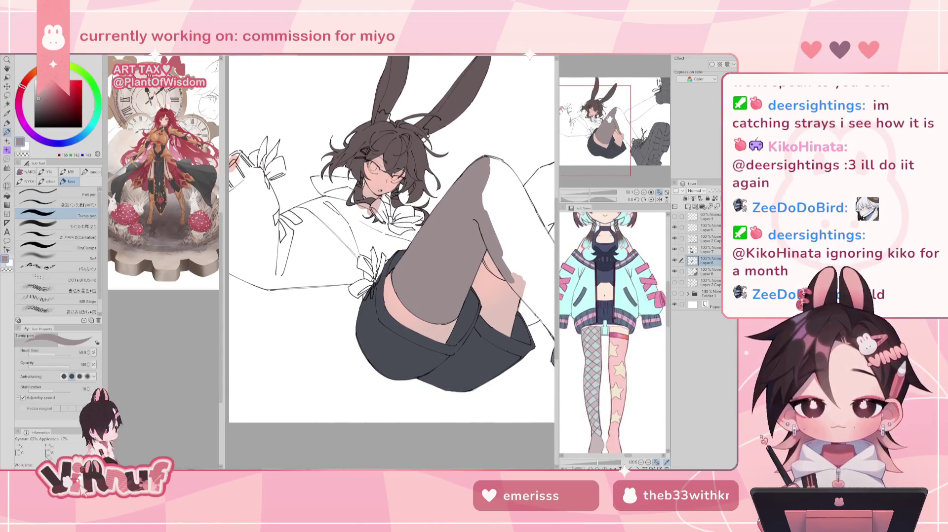
{"action": "left_click_drag", "start_coordinate": [610, 119], "coordinate": [614, 117]}
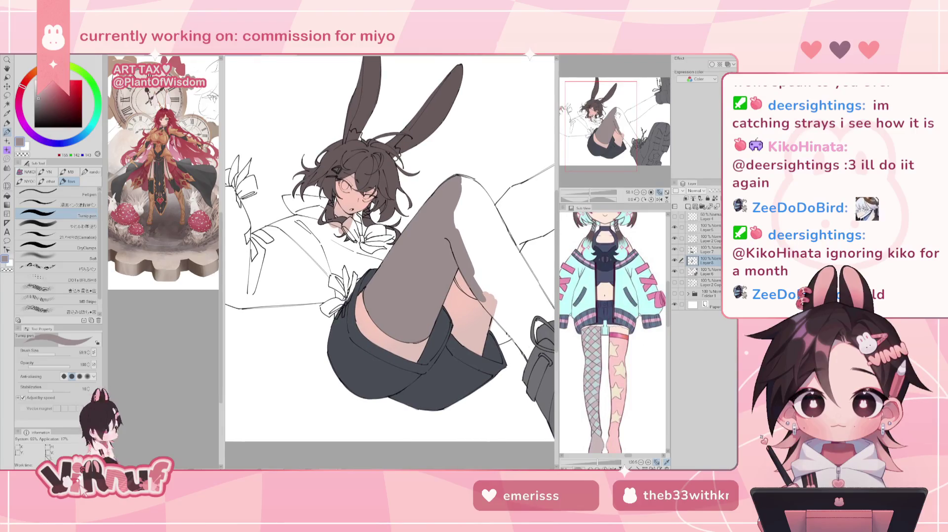
{"action": "left_click_drag", "start_coordinate": [614, 117], "coordinate": [619, 121]}
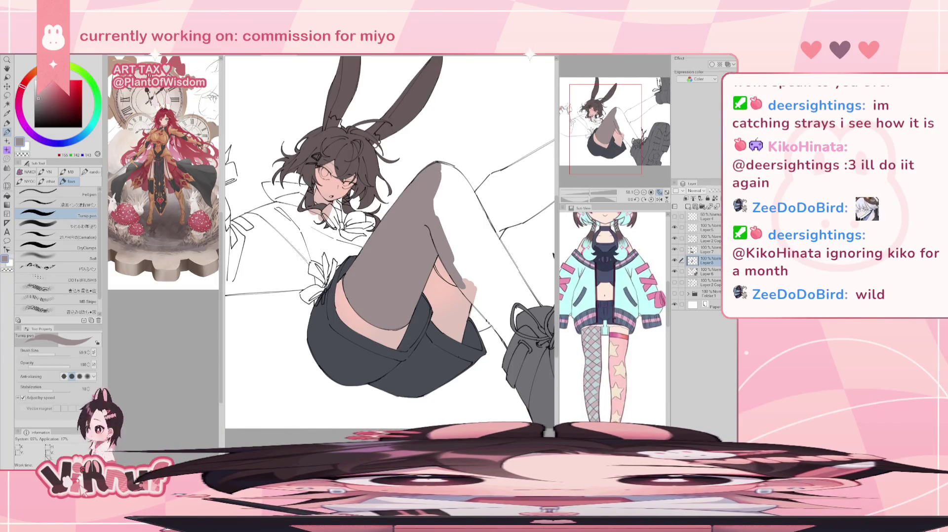
{"action": "mouse_move", "coordinate": [461, 267]}
{"action": "left_mouse_down"}
{"action": "mouse_move", "coordinate": [438, 190]}
{"action": "mouse_move", "coordinate": [442, 168]}
{"action": "mouse_move", "coordinate": [459, 183]}
{"action": "left_mouse_up"}
Step: Paint grey along the raised leg's other edge, checking it in a mirrored view
{"action": "key", "text": "h"}
{"action": "mouse_move", "coordinate": [327, 177]}
{"action": "left_mouse_down"}
{"action": "mouse_move", "coordinate": [303, 238]}
{"action": "mouse_move", "coordinate": [293, 242]}
{"action": "left_mouse_up"}
{"action": "left_click_drag", "start_coordinate": [298, 202], "coordinate": [275, 269]}
Step: Add longer grey drip strokes along the stocking edge, undoing the overlong ones, then select Layer 6
{"action": "left_click_drag", "start_coordinate": [346, 237], "coordinate": [435, 183]}
{"action": "left_click_drag", "start_coordinate": [372, 148], "coordinate": [345, 234]}
{"action": "key", "text": "ctrl+z"}
{"action": "key", "text": "ctrl+z"}
{"action": "key", "text": "ctrl+z"}
{"action": "key", "text": "ctrl+z"}
{"action": "key", "text": "ctrl+z"}
{"action": "left_click_drag", "start_coordinate": [363, 190], "coordinate": [330, 253]}
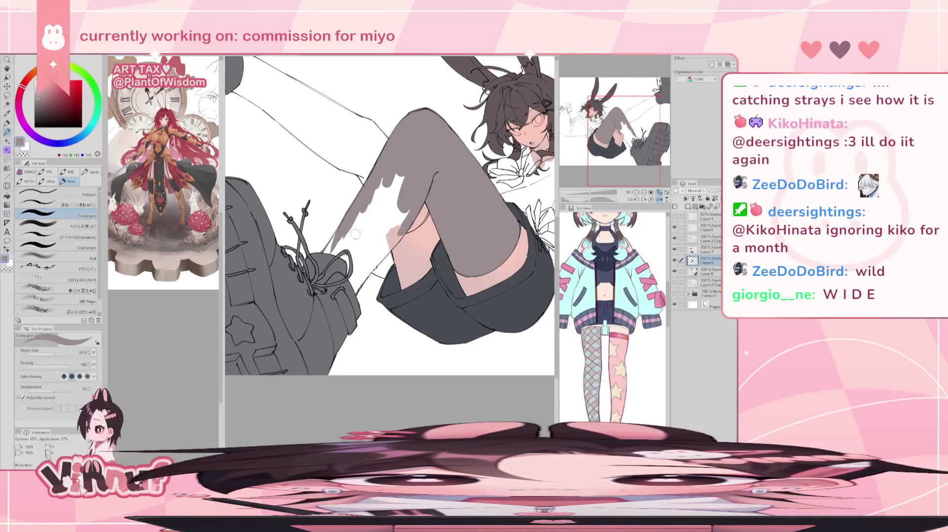
{"action": "mouse_move", "coordinate": [357, 217]}
{"action": "left_mouse_down"}
{"action": "mouse_move", "coordinate": [324, 261]}
{"action": "mouse_move", "coordinate": [329, 254]}
{"action": "left_mouse_up"}
{"action": "key", "text": "ctrl+z"}
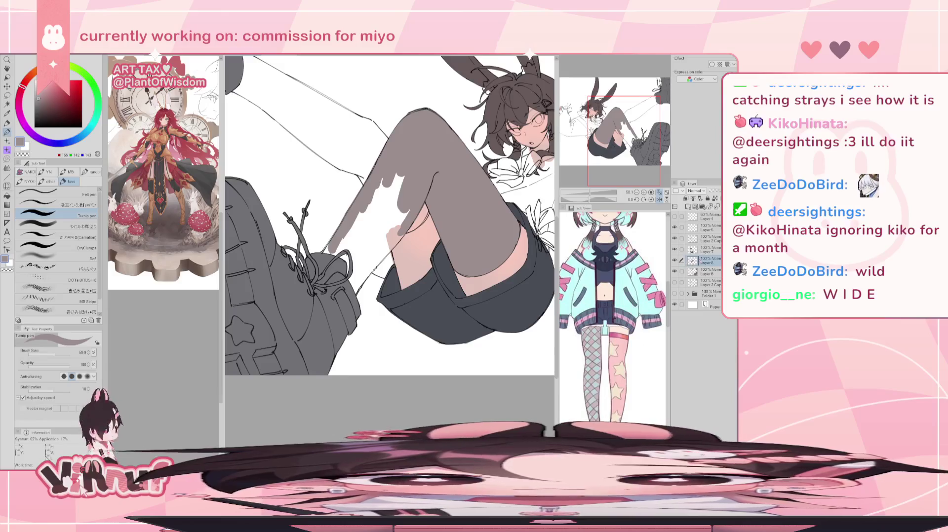
{"action": "left_click", "coordinate": [701, 274]}
{"action": "left_click_drag", "start_coordinate": [591, 196], "coordinate": [604, 188]}
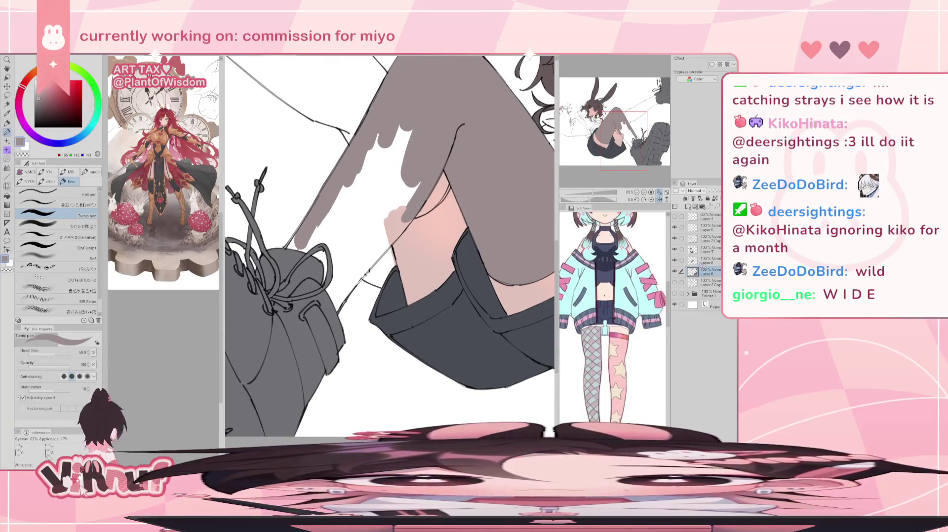
Step: Fill the remaining white gaps in the grey tights with a Refer other layers fill
{"action": "left_click", "coordinate": [706, 261]}
{"action": "left_click", "coordinate": [674, 260]}
{"action": "left_click", "coordinate": [675, 260]}
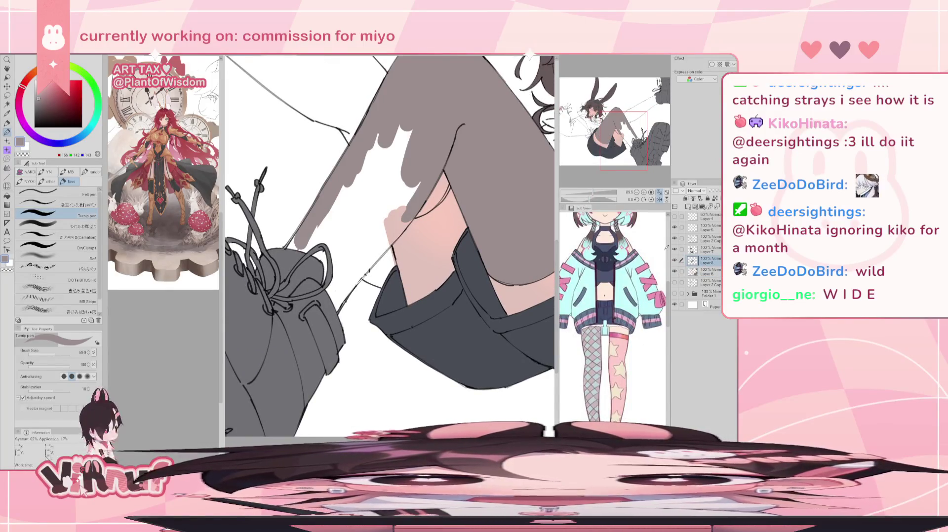
{"action": "key", "text": "g"}
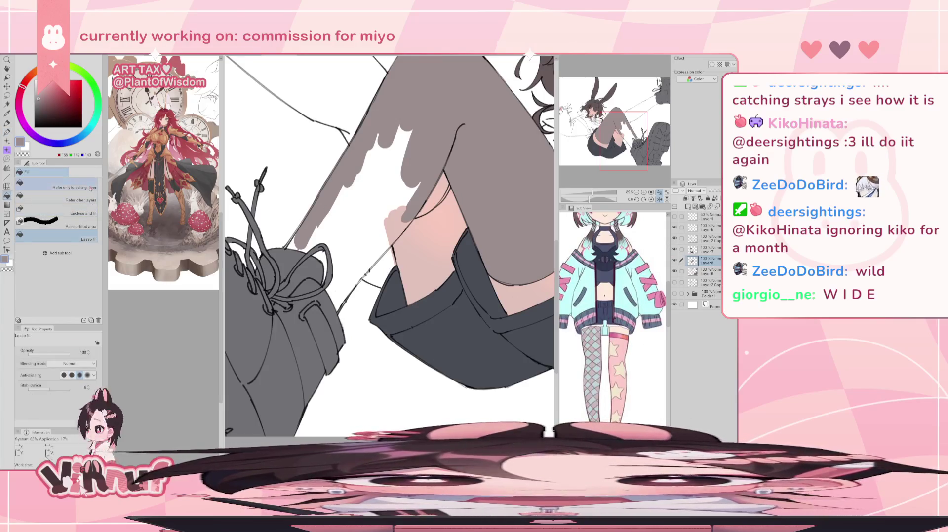
{"action": "left_click", "coordinate": [91, 188]}
{"action": "left_click", "coordinate": [79, 199]}
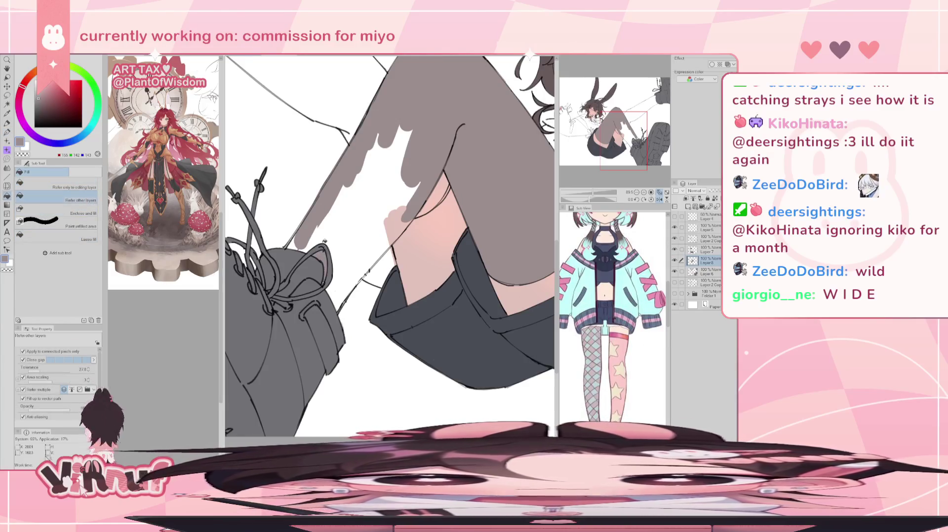
{"action": "left_click", "coordinate": [344, 272]}
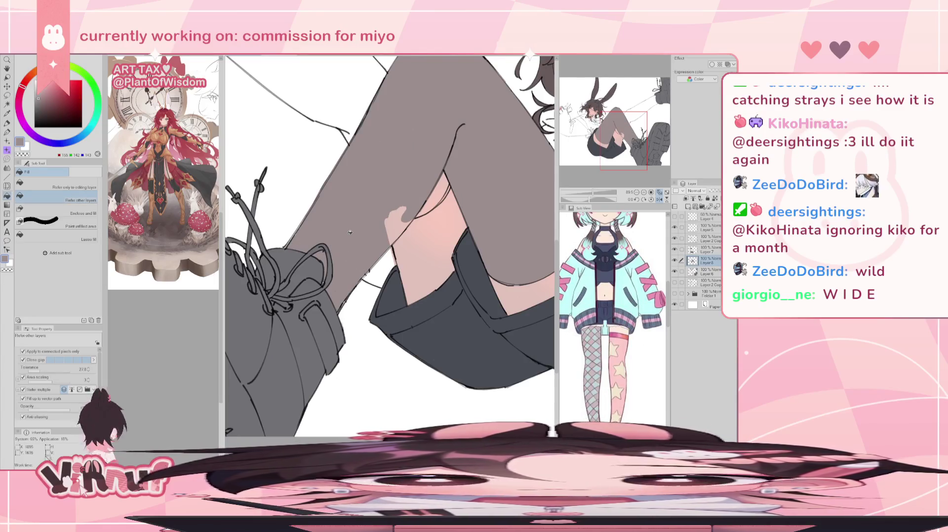
Step: Ink the leg's edge and paint the skin patch near the knee grey
{"action": "key", "text": "p"}
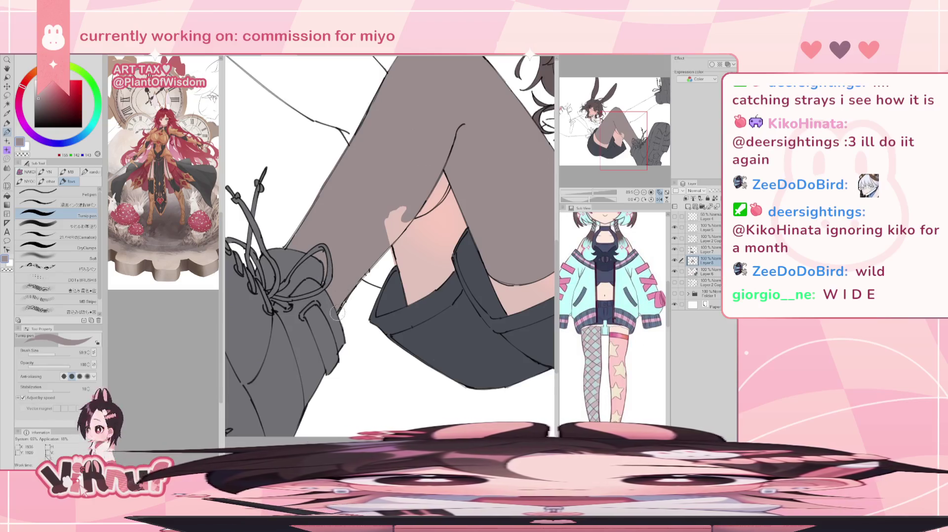
{"action": "left_click_drag", "start_coordinate": [337, 312], "coordinate": [382, 253]}
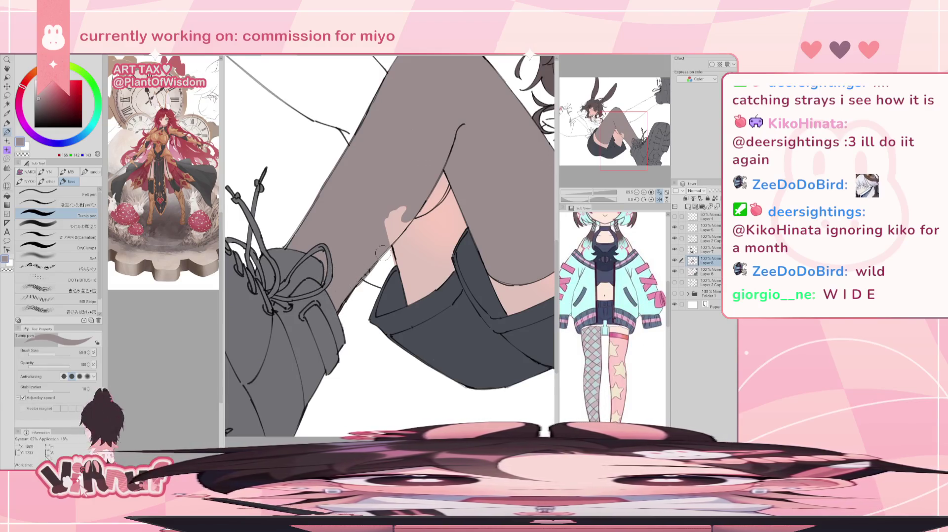
{"action": "left_click_drag", "start_coordinate": [393, 228], "coordinate": [390, 224]}
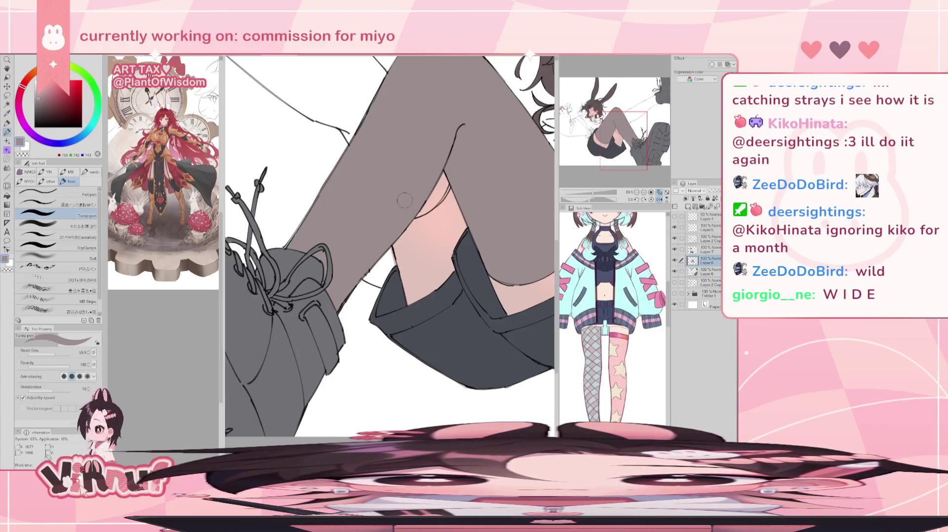
{"action": "key", "text": "h"}
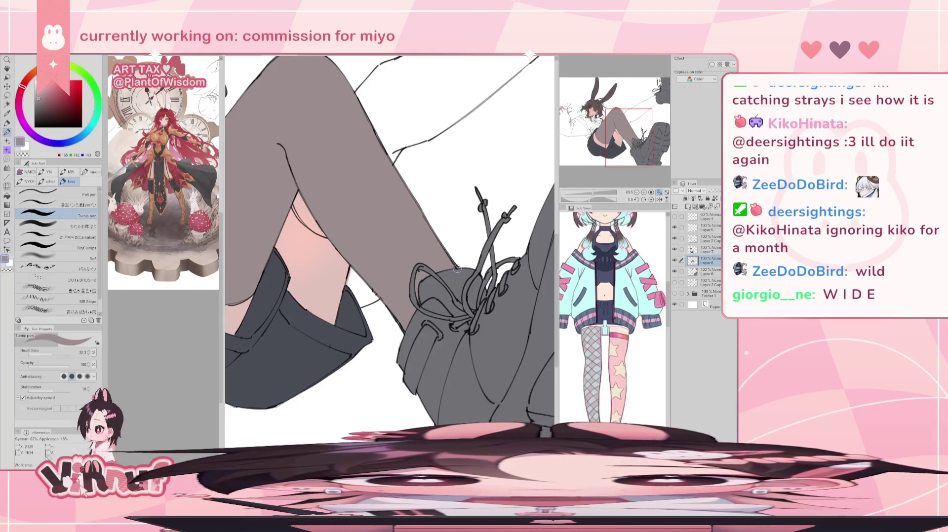
Step: Erase the thin sliver along the shoe and zoom out to centre the whole figure
{"action": "key", "text": "e"}
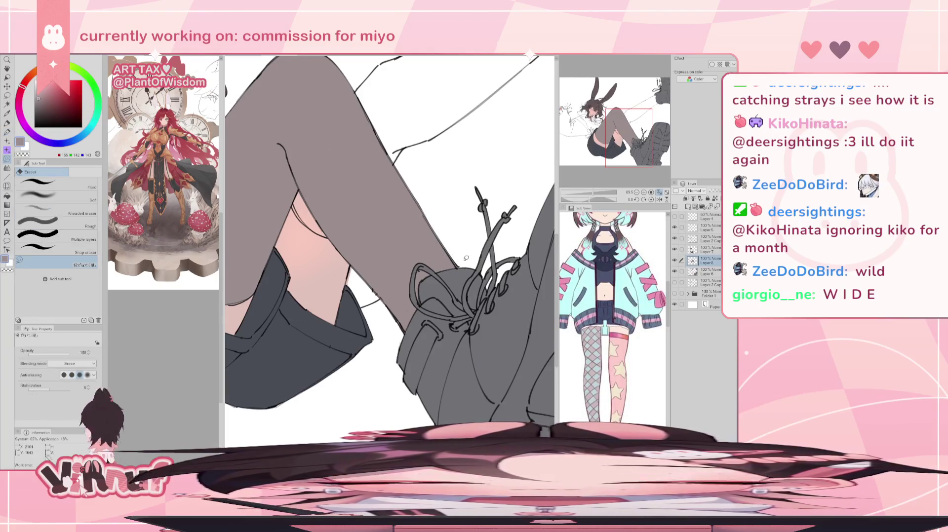
{"action": "left_click", "coordinate": [444, 269], "text": "ctrl+shift"}
{"action": "left_click", "coordinate": [435, 276], "text": "alt"}
{"action": "mouse_move", "coordinate": [421, 270]}
{"action": "left_mouse_down"}
{"action": "mouse_move", "coordinate": [424, 261]}
{"action": "mouse_move", "coordinate": [429, 277]}
{"action": "left_mouse_up"}
{"action": "key", "text": "p"}
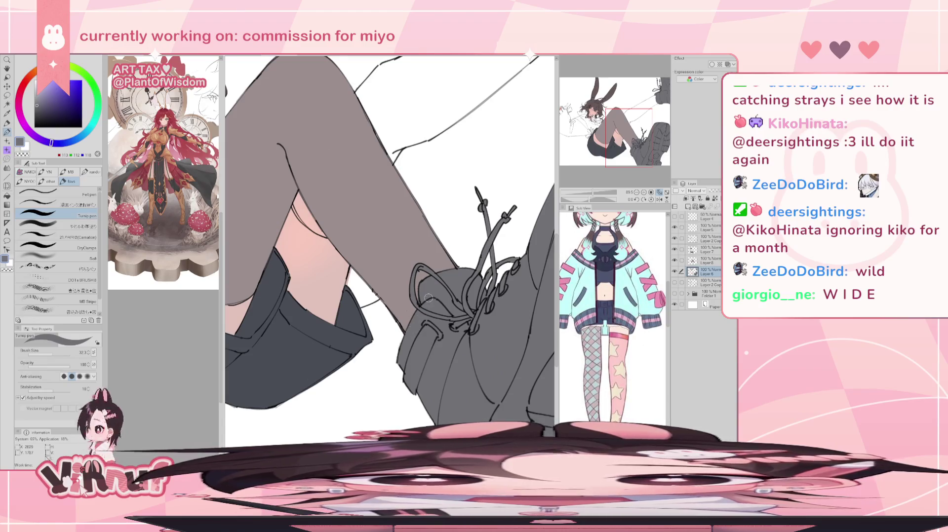
{"action": "key", "text": "alt+bracketright"}
{"action": "key", "text": "e"}
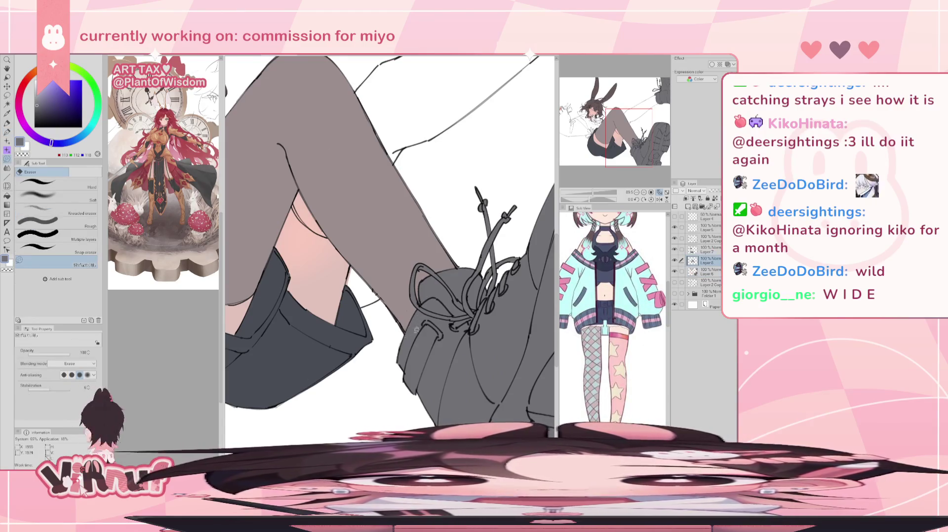
{"action": "scroll", "coordinate": [413, 322], "scroll_direction": "down", "scroll_amount": 5}
{"action": "left_click_drag", "start_coordinate": [371, 222], "coordinate": [421, 229]}
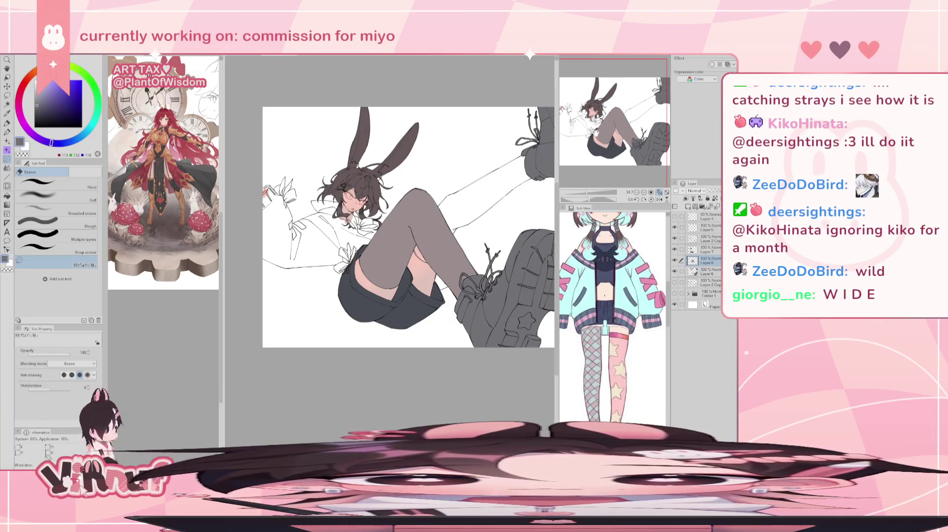
Step: Drag Layer 8 above Layer 7 and create a new raster layer above Layer 6
{"action": "left_click_drag", "start_coordinate": [705, 260], "coordinate": [705, 247]}
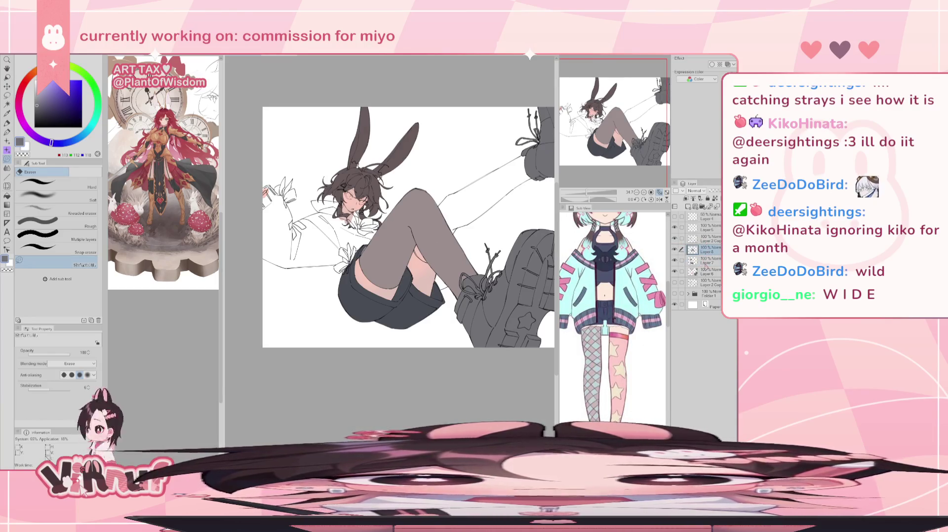
{"action": "left_click", "coordinate": [706, 260]}
{"action": "left_click", "coordinate": [706, 272]}
{"action": "left_click", "coordinate": [689, 206]}
Step: Zoom in on the legs and shoe, then select Layer 8 and toggle its visibility to check the stockings
{"action": "scroll", "coordinate": [397, 254], "scroll_direction": "up", "scroll_amount": 3}
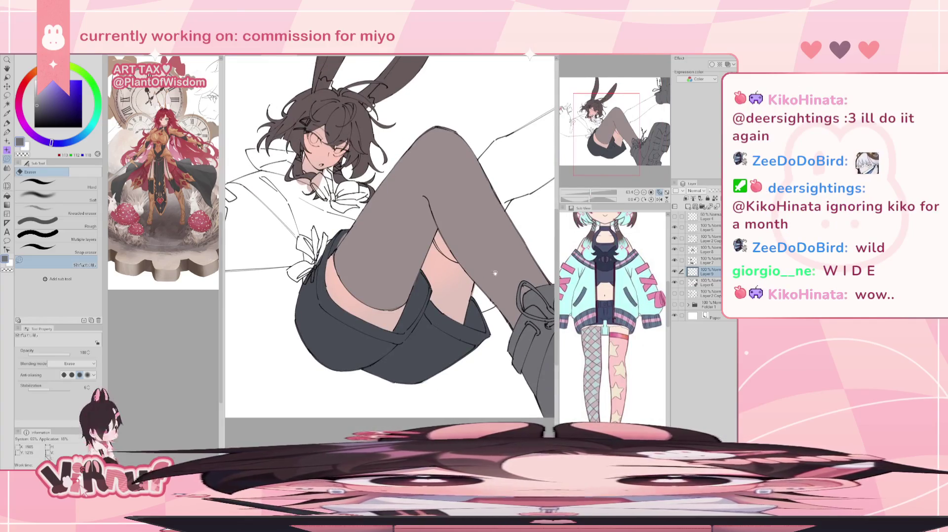
{"action": "left_click_drag", "start_coordinate": [522, 201], "coordinate": [455, 222]}
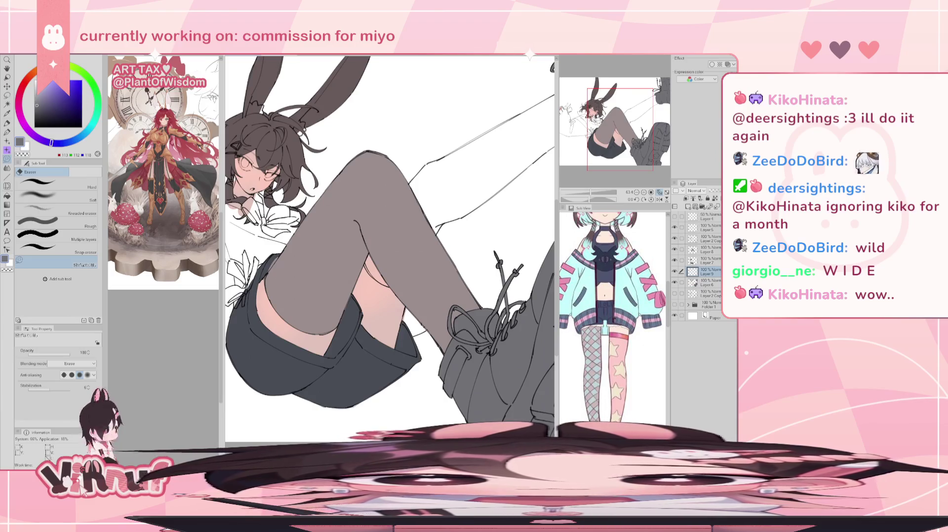
{"action": "left_click_drag", "start_coordinate": [633, 125], "coordinate": [622, 119]}
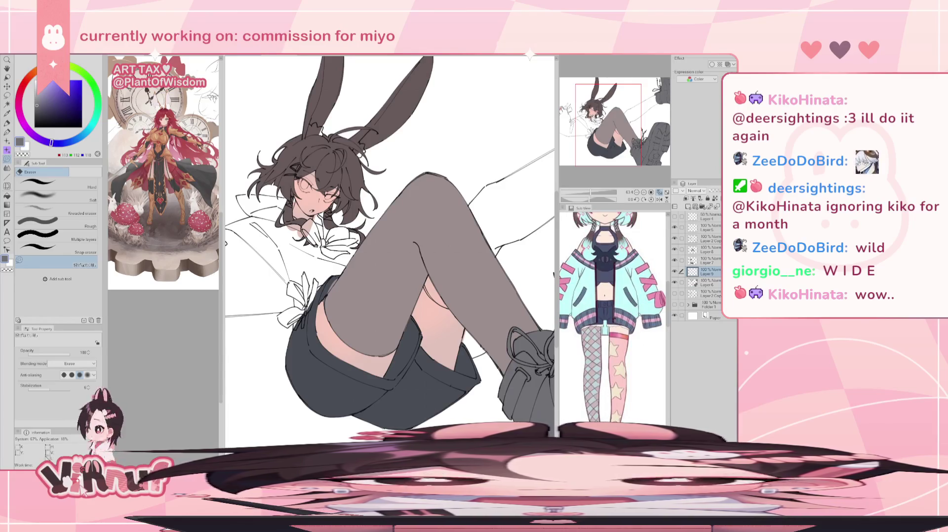
{"action": "left_click", "coordinate": [707, 250]}
{"action": "left_click", "coordinate": [674, 250]}
{"action": "left_click", "coordinate": [674, 249]}
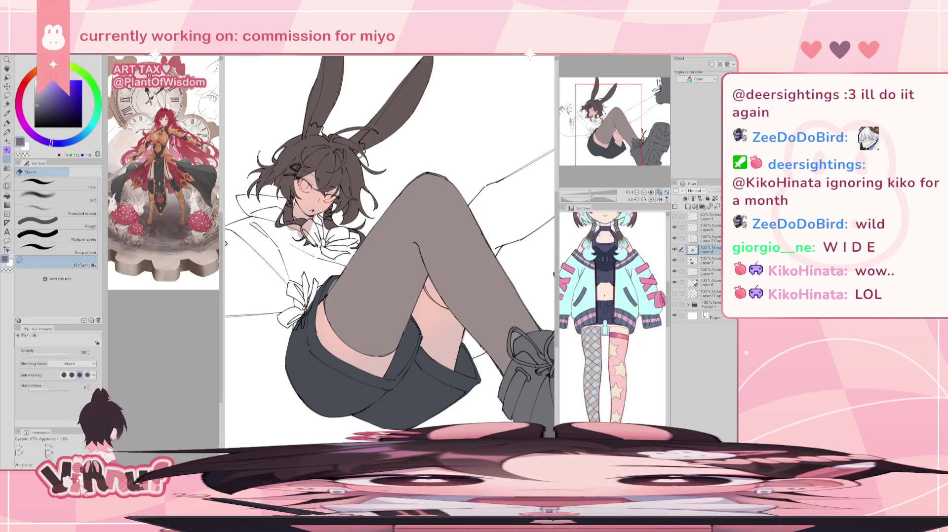
{"action": "scroll", "coordinate": [408, 273], "scroll_direction": "up", "scroll_amount": 10}
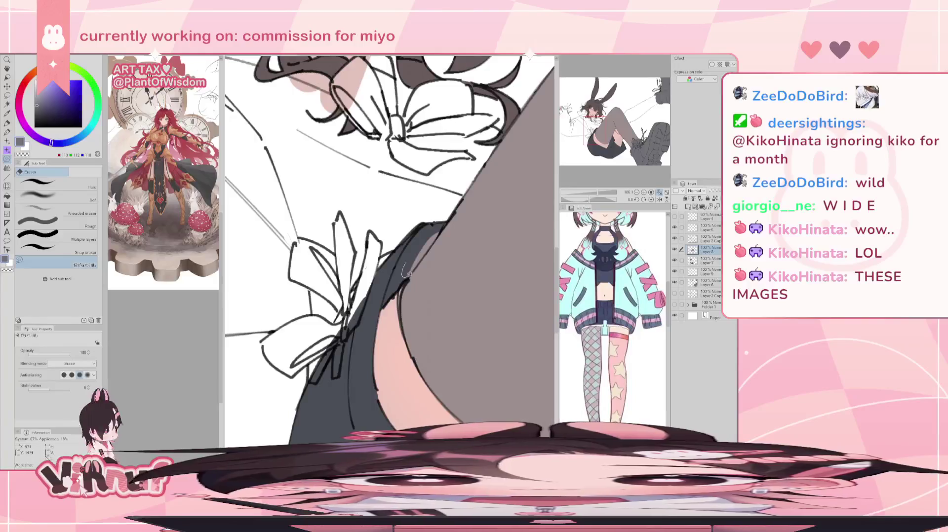
Step: Erase the grey overlap along the shorts edge and check the stocking shape in a mirrored view
{"action": "mouse_move", "coordinate": [408, 273]}
{"action": "left_mouse_down"}
{"action": "mouse_move", "coordinate": [440, 224]}
{"action": "mouse_move", "coordinate": [423, 256]}
{"action": "left_mouse_up"}
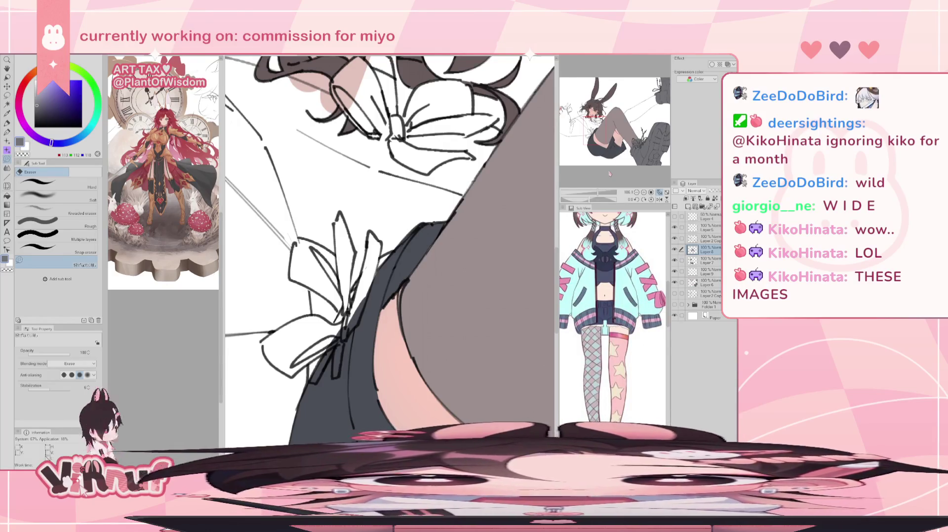
{"action": "key", "text": "h"}
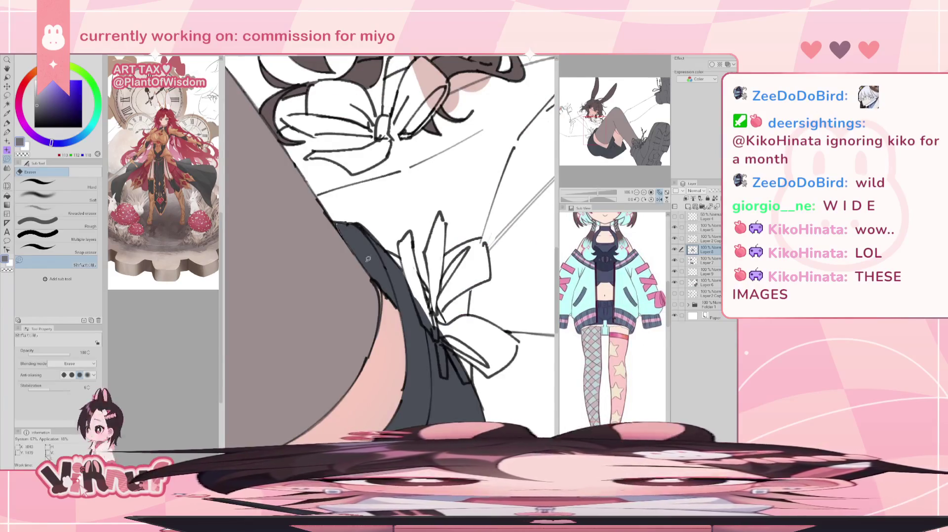
{"action": "key", "text": "h"}
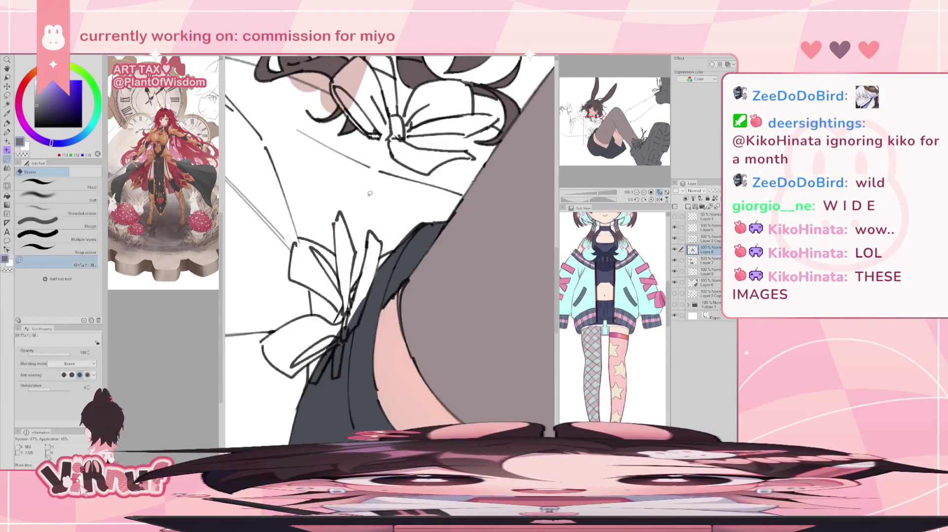
Step: Sample the stocking's dark grey, repaint its edge beside the bow, and ink the leg outline there
{"action": "key", "text": "p"}
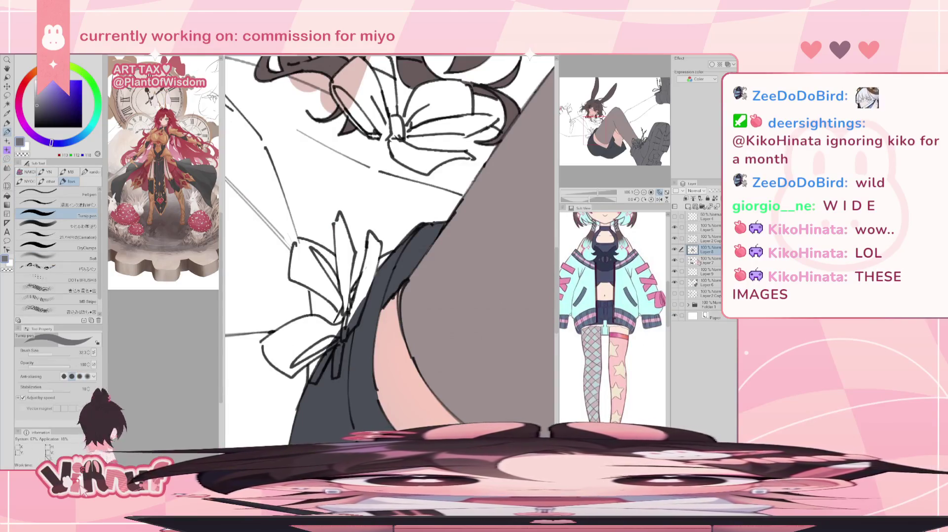
{"action": "left_click", "coordinate": [706, 260]}
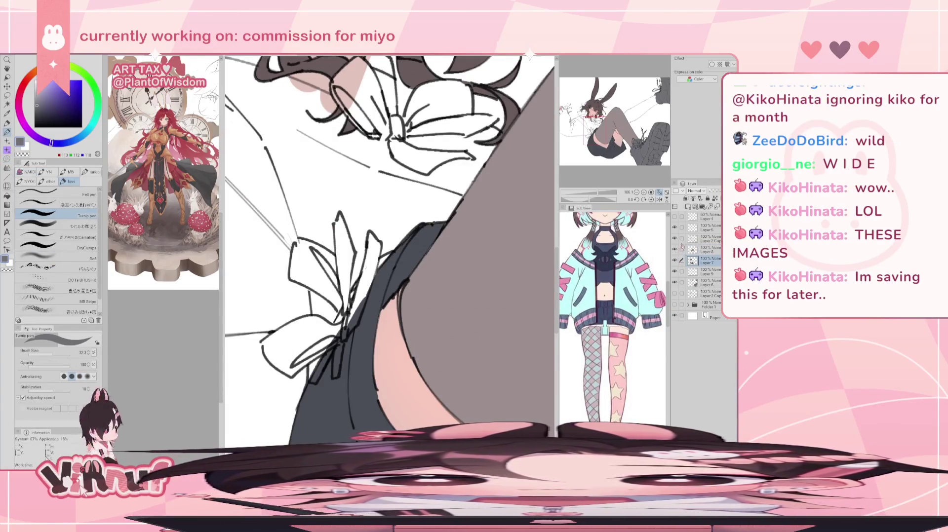
{"action": "left_click", "coordinate": [384, 280], "text": "alt"}
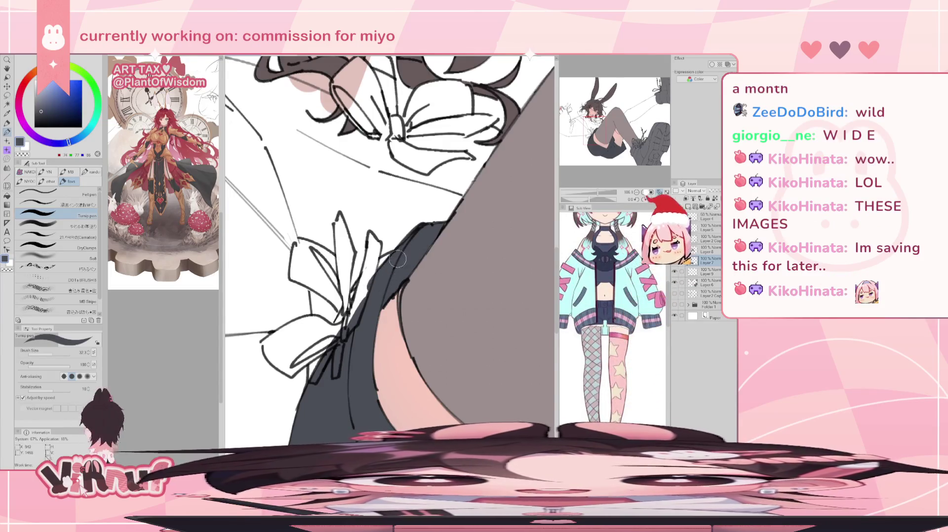
{"action": "left_click_drag", "start_coordinate": [388, 271], "coordinate": [345, 323]}
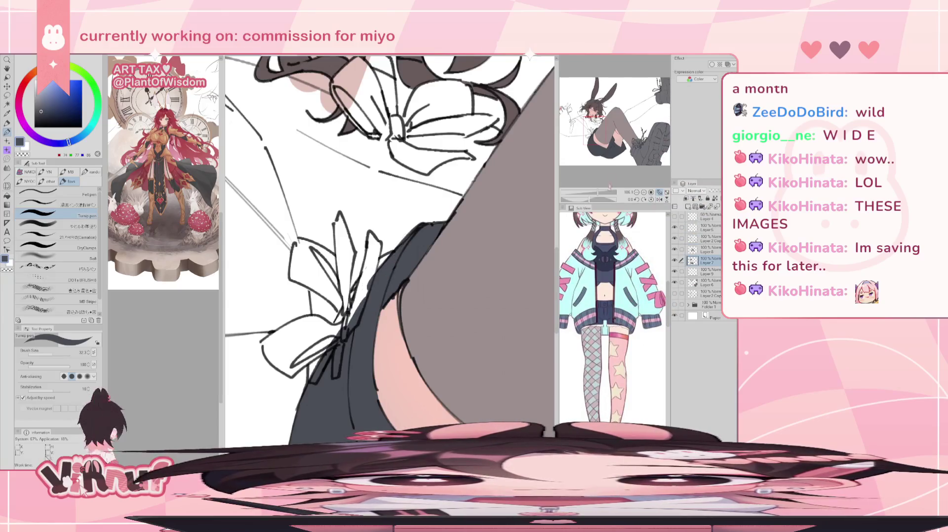
{"action": "scroll", "coordinate": [359, 304], "scroll_direction": "down", "scroll_amount": 3}
{"action": "scroll", "coordinate": [359, 304], "scroll_direction": "up", "scroll_amount": 1}
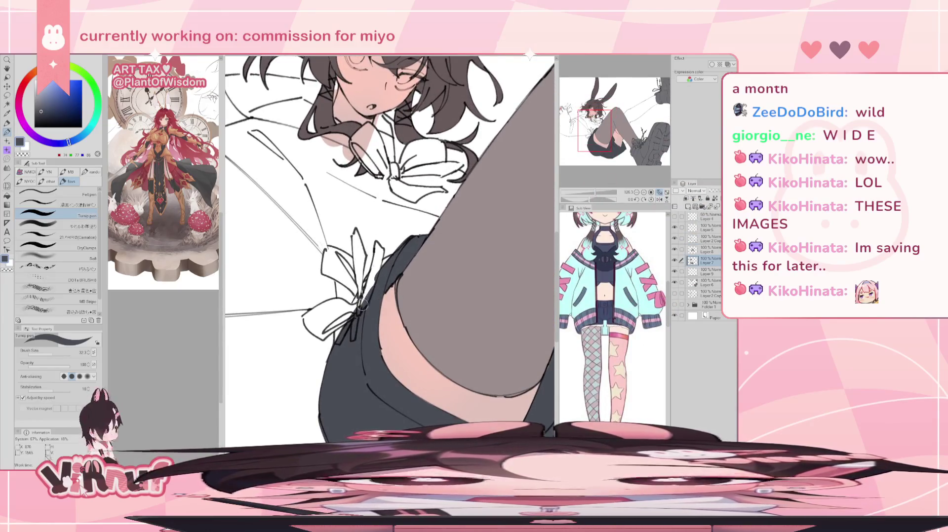
{"action": "key", "text": "ctrl+z"}
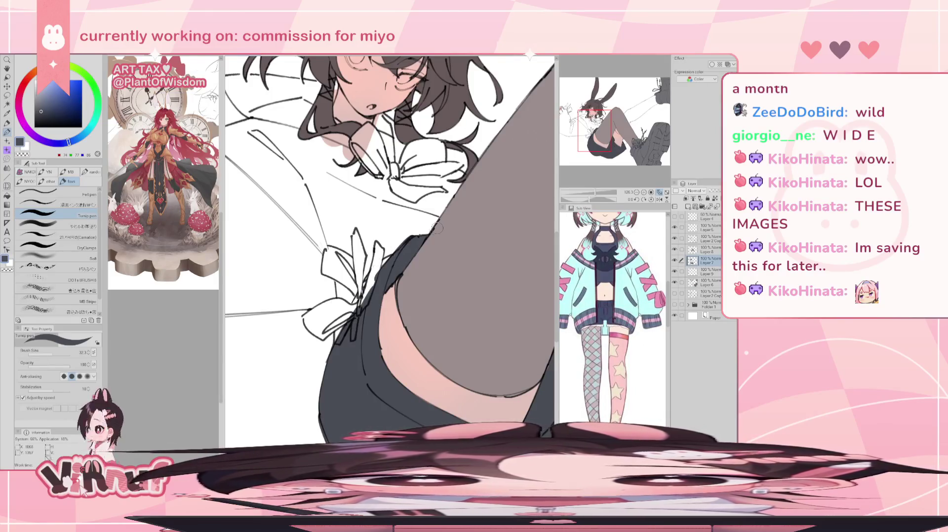
{"action": "scroll", "coordinate": [437, 228], "scroll_direction": "down", "scroll_amount": 3}
{"action": "scroll", "coordinate": [437, 228], "scroll_direction": "up", "scroll_amount": 1}
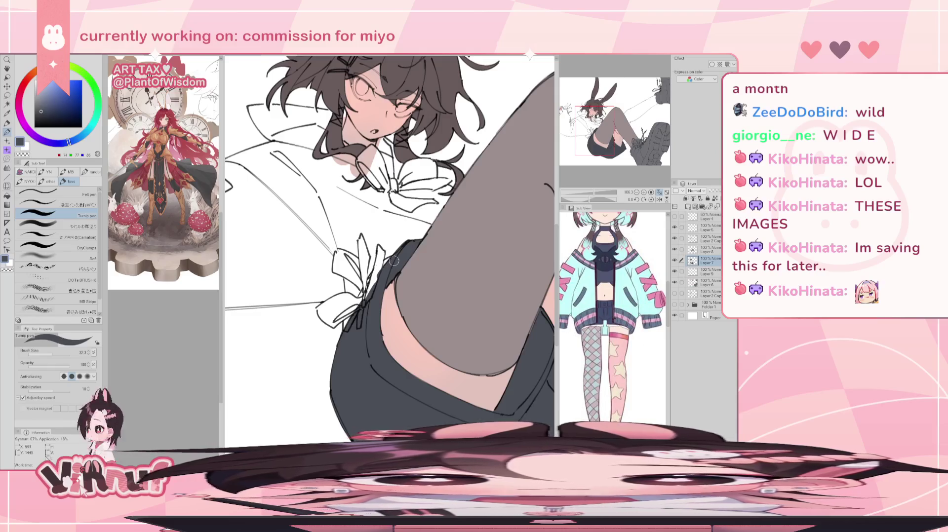
{"action": "left_click_drag", "start_coordinate": [381, 266], "coordinate": [359, 309]}
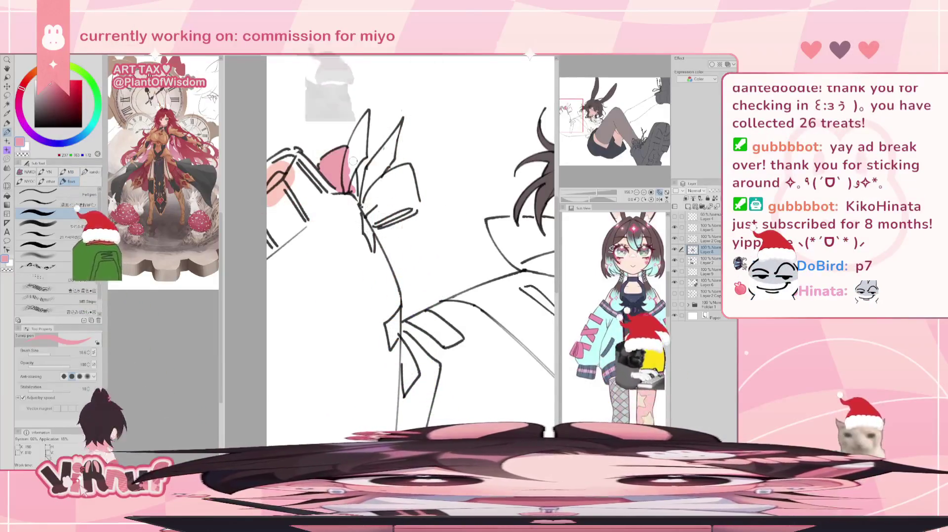
Step: Fill the first ribbon loop with pink, tip to base, and start the other loop
{"action": "left_click_drag", "start_coordinate": [353, 160], "coordinate": [360, 128]}
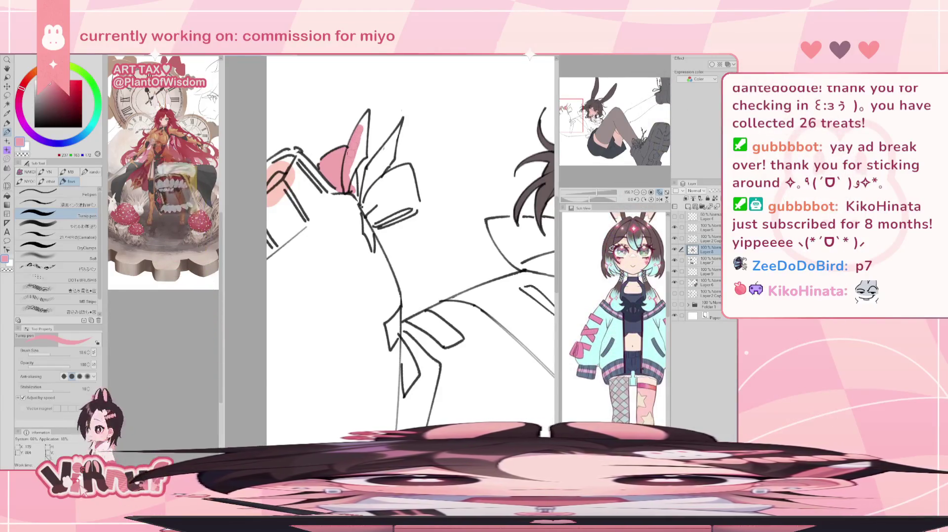
{"action": "mouse_move", "coordinate": [360, 129]}
{"action": "left_mouse_down"}
{"action": "mouse_move", "coordinate": [367, 115]}
{"action": "mouse_move", "coordinate": [362, 127]}
{"action": "left_mouse_up"}
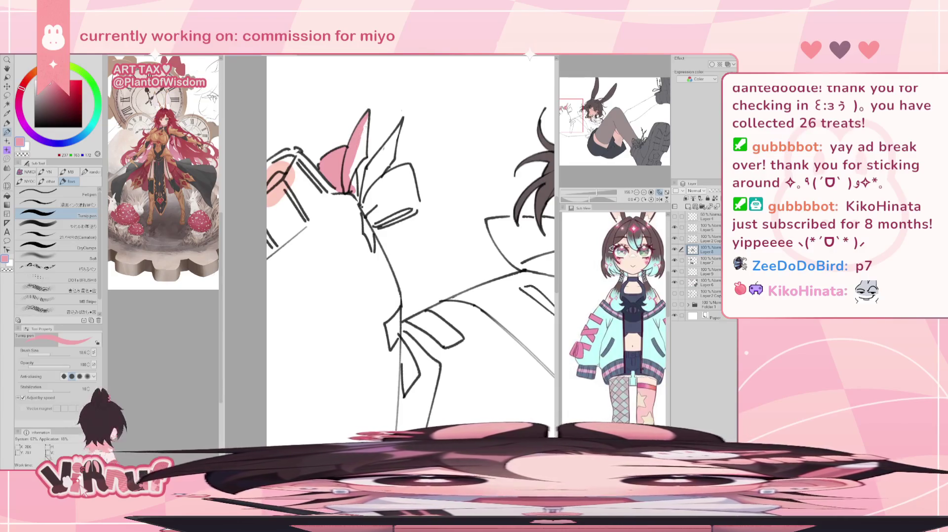
{"action": "left_click_drag", "start_coordinate": [352, 168], "coordinate": [355, 193]}
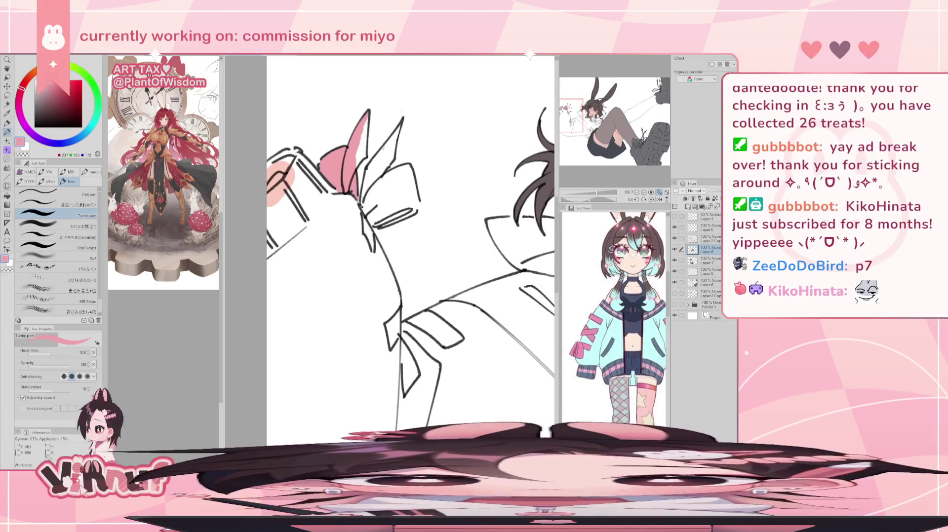
{"action": "mouse_move", "coordinate": [353, 168]}
{"action": "left_mouse_down"}
{"action": "mouse_move", "coordinate": [366, 130]}
{"action": "mouse_move", "coordinate": [363, 148]}
{"action": "mouse_move", "coordinate": [364, 137]}
{"action": "left_mouse_up"}
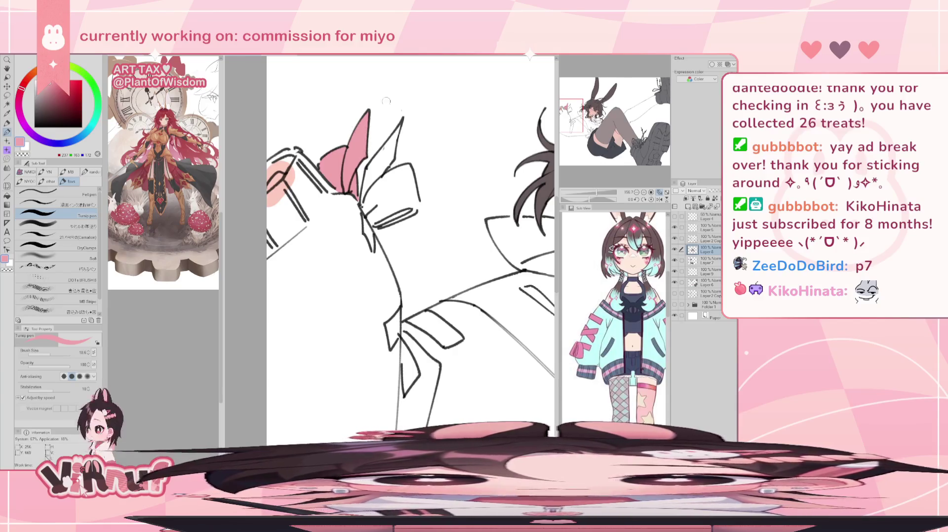
{"action": "left_click_drag", "start_coordinate": [388, 147], "coordinate": [381, 158]}
Step: Toggle the Layer 2 Copy lines off and on to check the fills, returning to Layer 8
{"action": "left_click", "coordinate": [709, 238]}
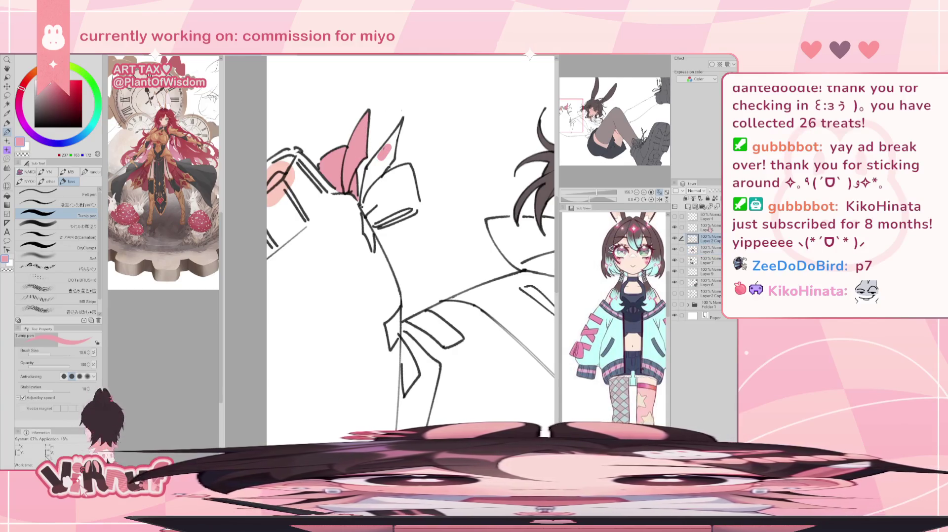
{"action": "key", "text": "e"}
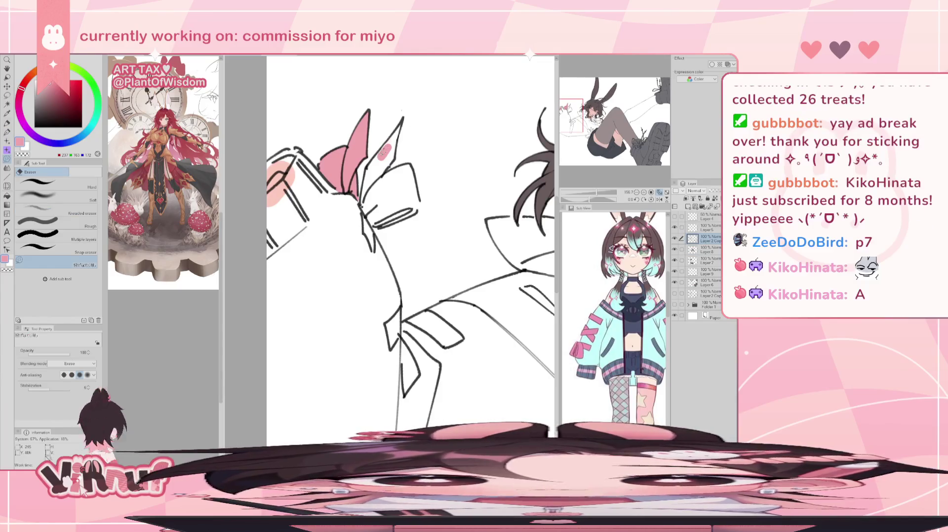
{"action": "left_click", "coordinate": [705, 250]}
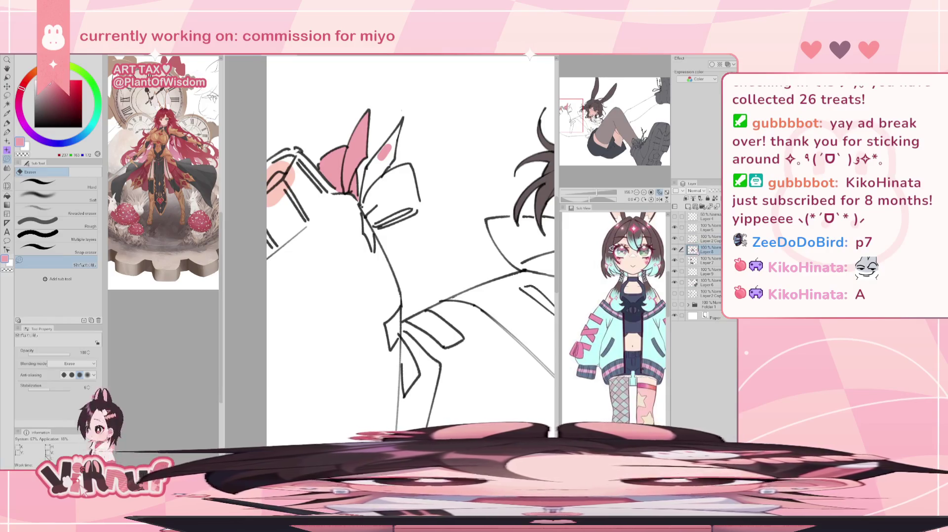
{"action": "left_click", "coordinate": [674, 239]}
{"action": "left_click", "coordinate": [675, 239]}
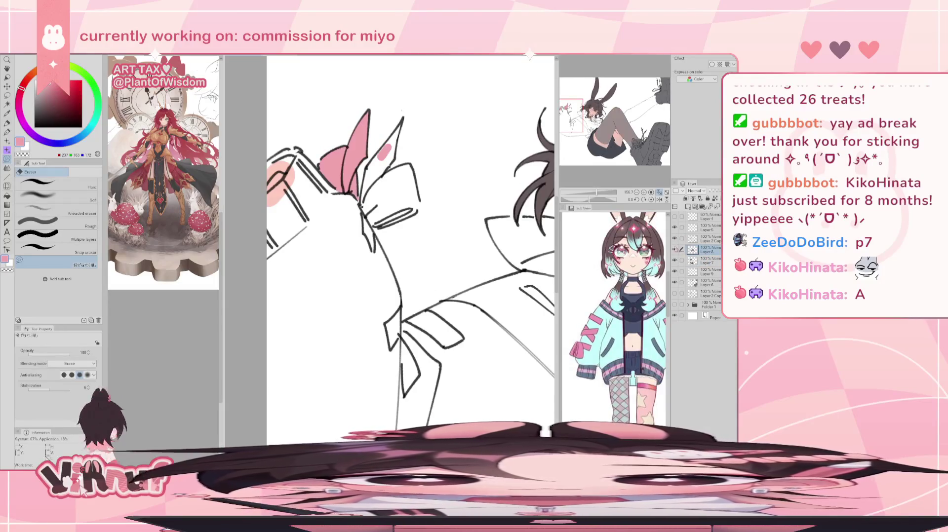
{"action": "key", "text": "p"}
Step: Finish filling the right ribbon loop pink, base and tip, checking in a mirrored view
{"action": "mouse_move", "coordinate": [371, 168]}
{"action": "left_mouse_down"}
{"action": "mouse_move", "coordinate": [391, 142]}
{"action": "mouse_move", "coordinate": [363, 203]}
{"action": "left_mouse_up"}
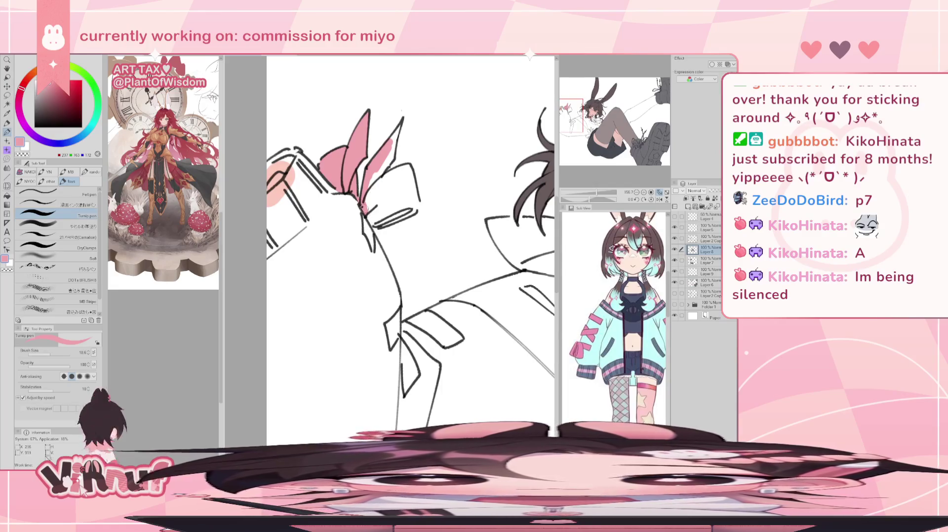
{"action": "mouse_move", "coordinate": [364, 202]}
{"action": "left_mouse_down"}
{"action": "mouse_move", "coordinate": [370, 243]}
{"action": "mouse_move", "coordinate": [415, 207]}
{"action": "mouse_move", "coordinate": [380, 204]}
{"action": "mouse_move", "coordinate": [368, 168]}
{"action": "mouse_move", "coordinate": [406, 167]}
{"action": "left_mouse_up"}
{"action": "key", "text": "h"}
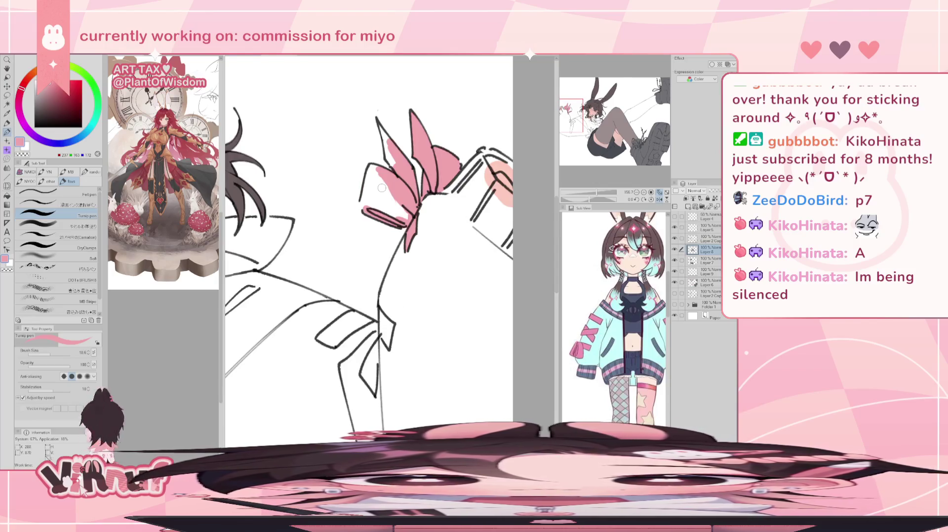
{"action": "mouse_move", "coordinate": [390, 139]}
{"action": "left_mouse_down"}
{"action": "mouse_move", "coordinate": [381, 156]}
{"action": "mouse_move", "coordinate": [379, 123]}
{"action": "left_mouse_up"}
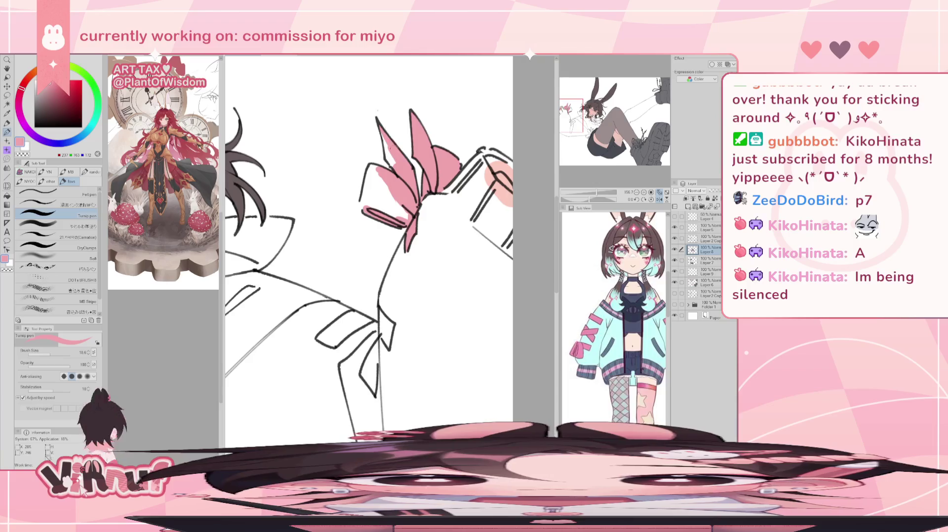
{"action": "mouse_move", "coordinate": [396, 153]}
{"action": "left_mouse_down"}
{"action": "mouse_move", "coordinate": [382, 138]}
{"action": "mouse_move", "coordinate": [389, 157]}
{"action": "mouse_move", "coordinate": [370, 177]}
{"action": "mouse_move", "coordinate": [363, 206]}
{"action": "mouse_move", "coordinate": [383, 188]}
{"action": "mouse_move", "coordinate": [402, 212]}
{"action": "left_mouse_up"}
{"action": "key", "text": "h"}
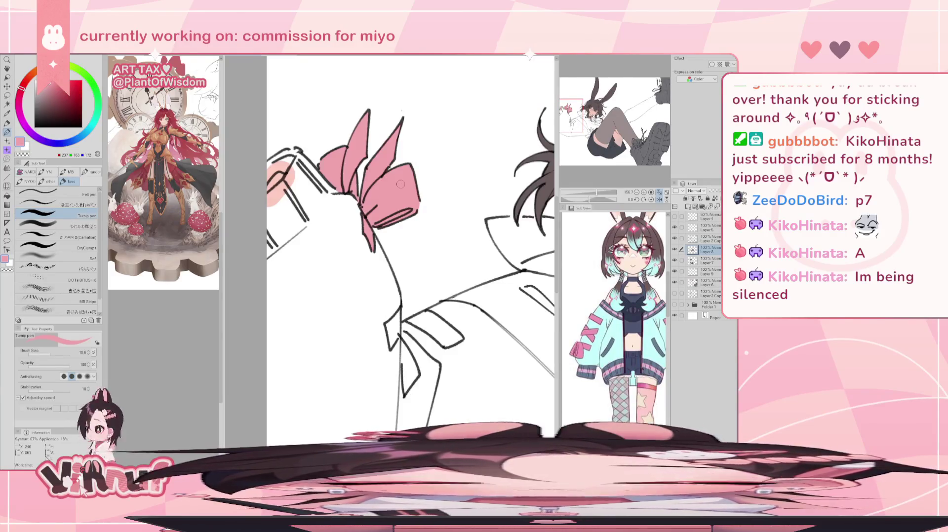
{"action": "key", "text": "alt+bracketright"}
{"action": "key", "text": "e"}
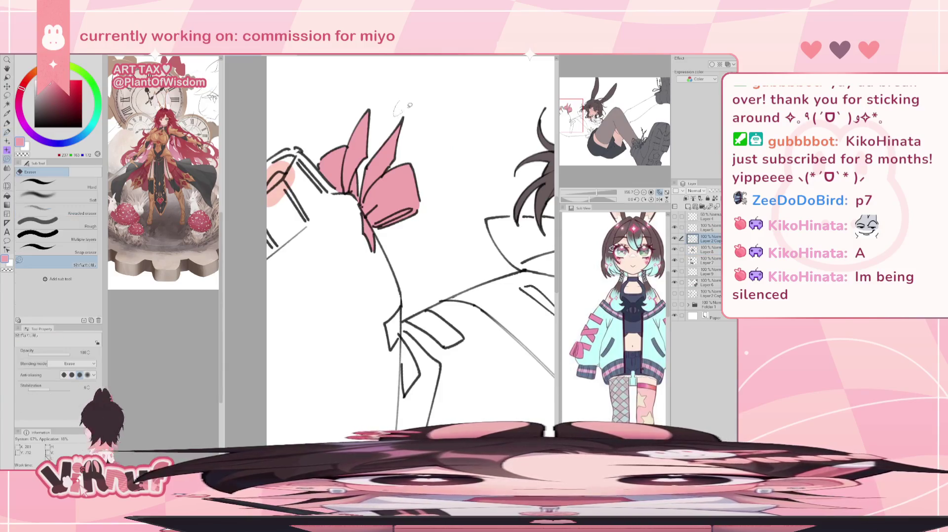
{"action": "key", "text": "p"}
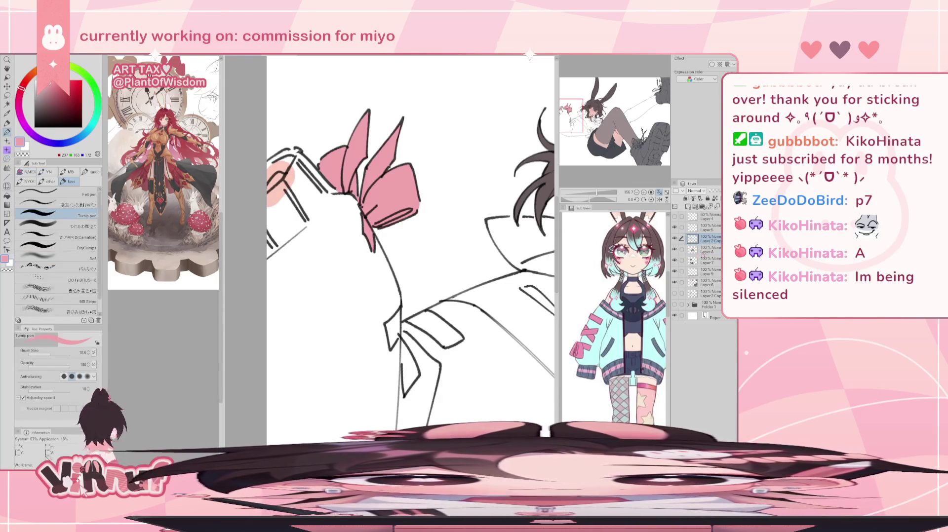
{"action": "key", "text": "alt+bracketleft"}
{"action": "scroll", "coordinate": [409, 242], "scroll_direction": "down", "scroll_amount": 5}
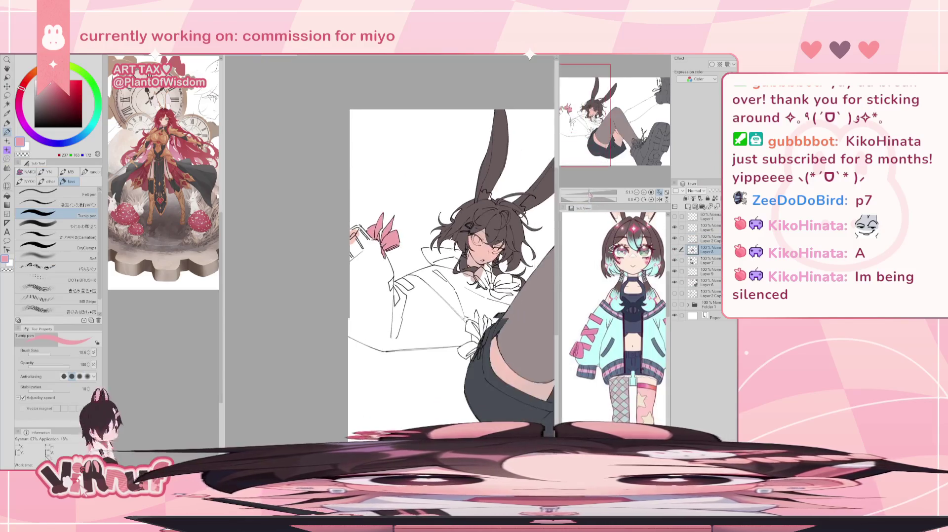
Step: Pan to the sleeve and paint the small ribbon tails pink on Layer 8
{"action": "scroll", "coordinate": [410, 242], "scroll_direction": "up", "scroll_amount": 3}
{"action": "scroll", "coordinate": [410, 242], "scroll_direction": "up", "scroll_amount": 1}
{"action": "mouse_move", "coordinate": [410, 242]}
{"action": "left_mouse_down"}
{"action": "mouse_move", "coordinate": [384, 246]}
{"action": "mouse_move", "coordinate": [437, 258]}
{"action": "left_mouse_up"}
{"action": "mouse_move", "coordinate": [366, 260]}
{"action": "left_mouse_down"}
{"action": "mouse_move", "coordinate": [360, 275]}
{"action": "mouse_move", "coordinate": [360, 266]}
{"action": "left_mouse_up"}
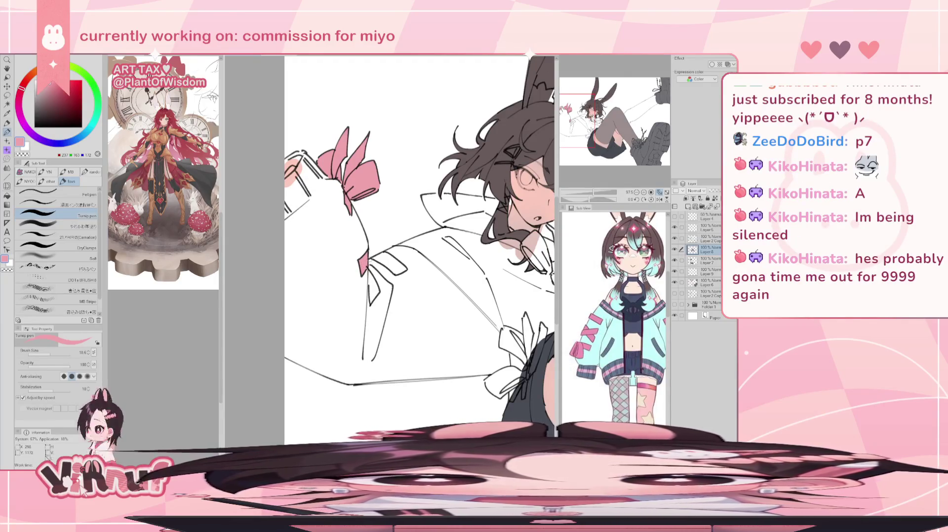
{"action": "key", "text": "e"}
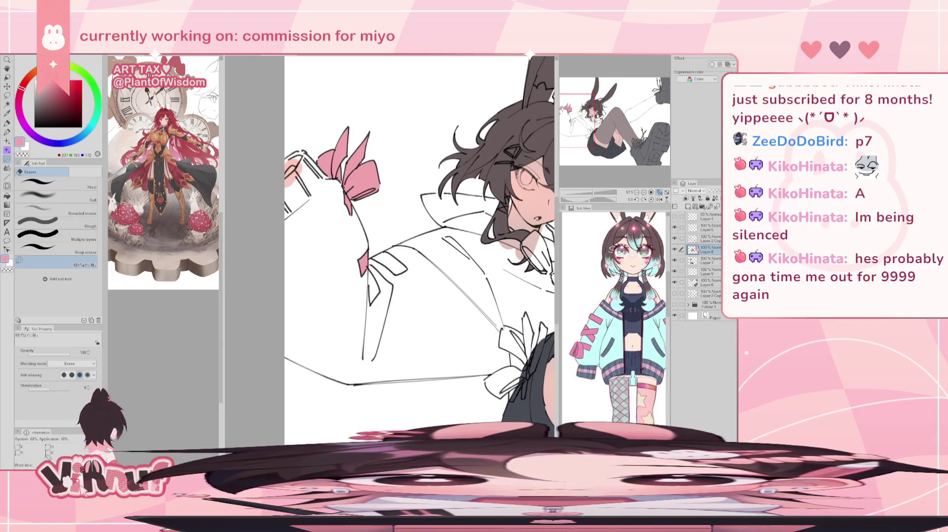
{"action": "left_click", "coordinate": [711, 239]}
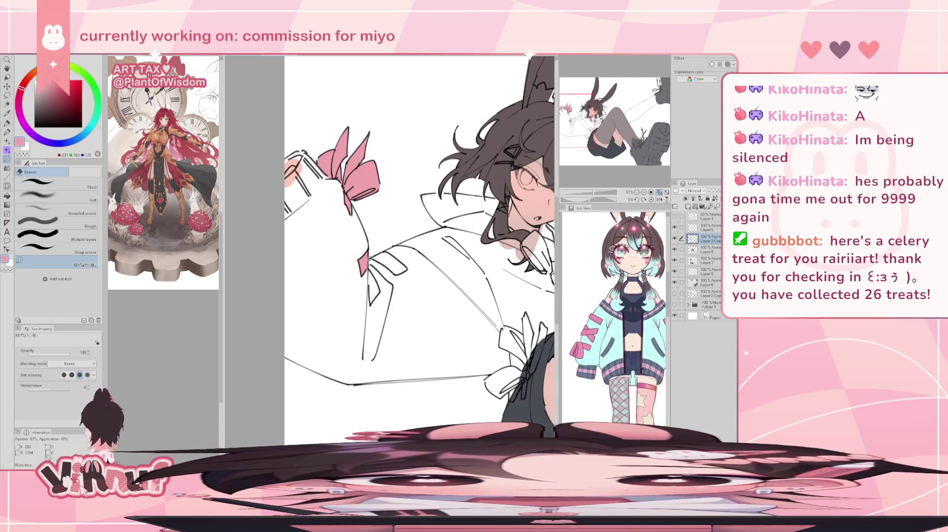
{"action": "left_click", "coordinate": [706, 250]}
{"action": "key", "text": "p"}
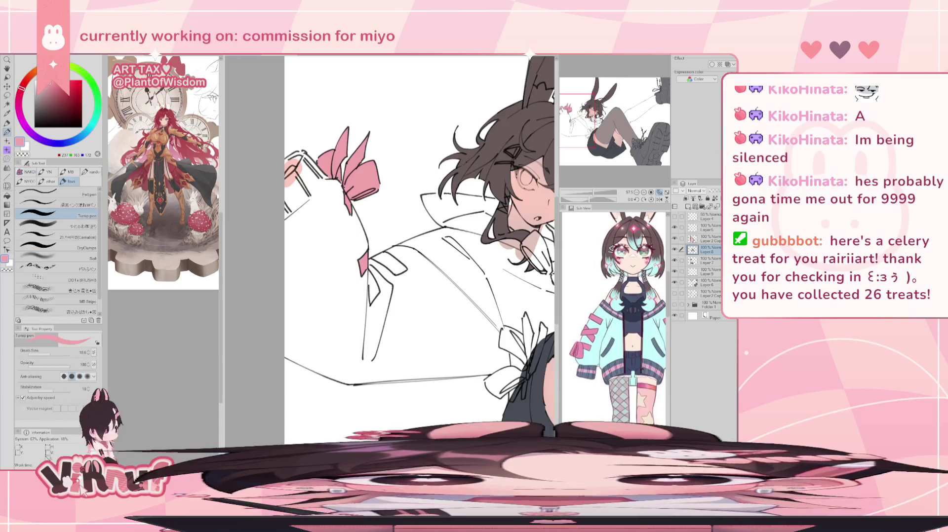
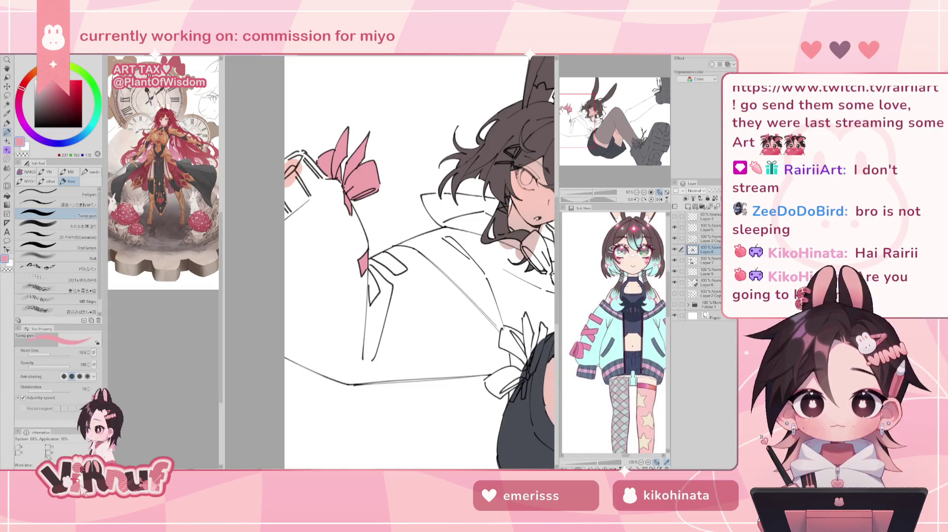
Step: Paint the sleeve cuff ribbon and the patch below the sleeve bow pink
{"action": "left_click_drag", "start_coordinate": [370, 274], "coordinate": [371, 288]}
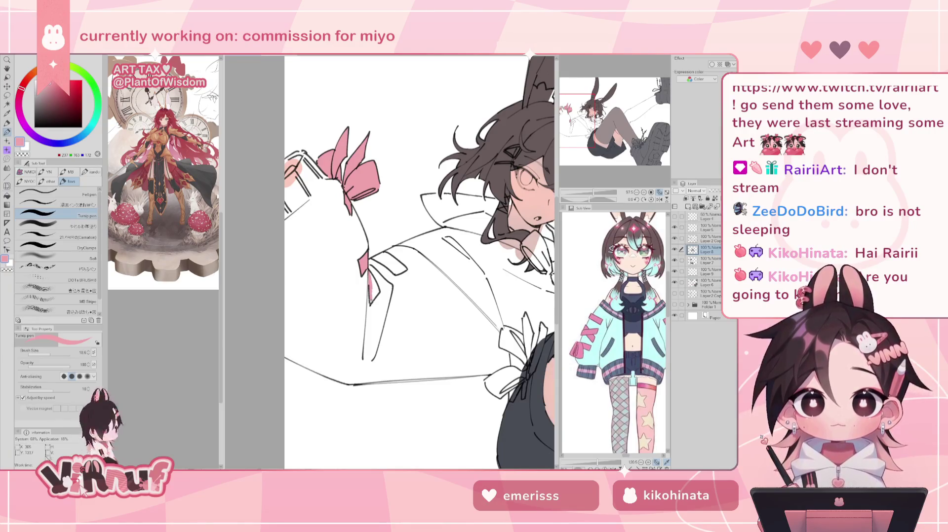
{"action": "left_click_drag", "start_coordinate": [375, 298], "coordinate": [372, 278]}
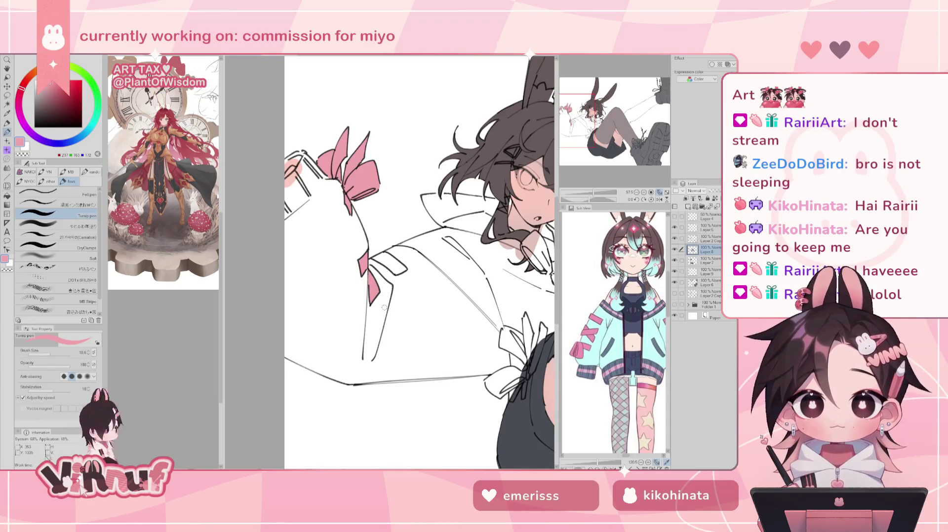
{"action": "mouse_move", "coordinate": [394, 267]}
{"action": "left_mouse_down"}
{"action": "mouse_move", "coordinate": [374, 256]}
{"action": "mouse_move", "coordinate": [406, 272]}
{"action": "left_mouse_up"}
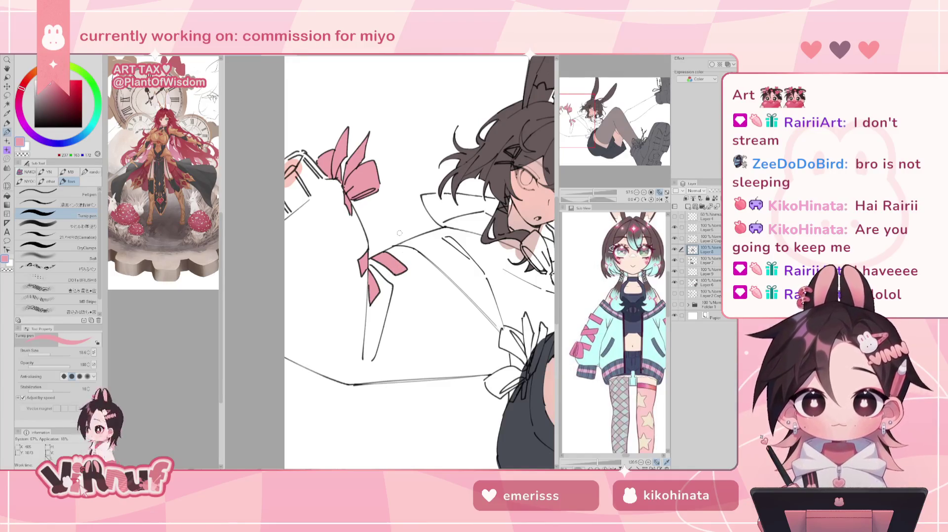
{"action": "left_click_drag", "start_coordinate": [544, 336], "coordinate": [407, 296]}
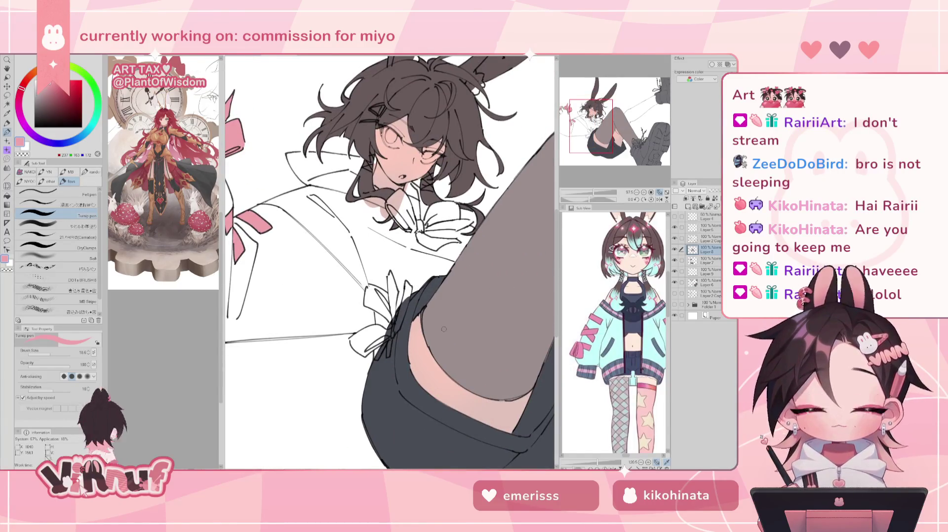
Step: Fill the neck area, collar piece, neck bow and its right loop with pink, cleaning edges with the eraser
{"action": "left_click_drag", "start_coordinate": [394, 195], "coordinate": [399, 207]}
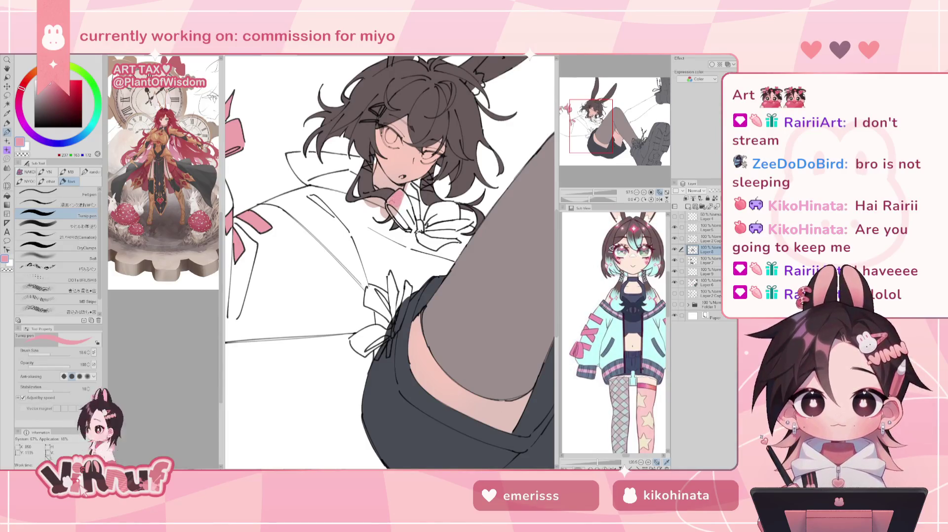
{"action": "left_click_drag", "start_coordinate": [390, 209], "coordinate": [410, 224]}
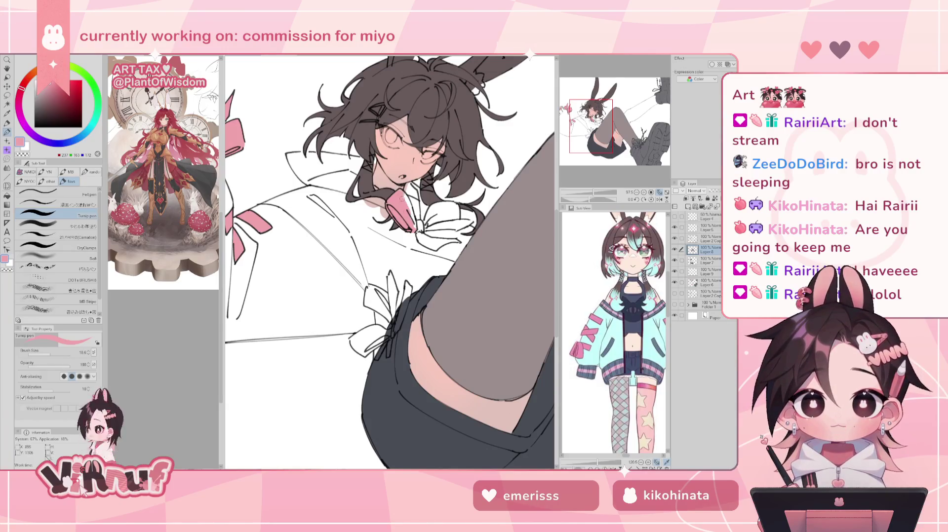
{"action": "mouse_move", "coordinate": [406, 207]}
{"action": "left_mouse_down"}
{"action": "mouse_move", "coordinate": [403, 195]}
{"action": "mouse_move", "coordinate": [422, 231]}
{"action": "left_mouse_up"}
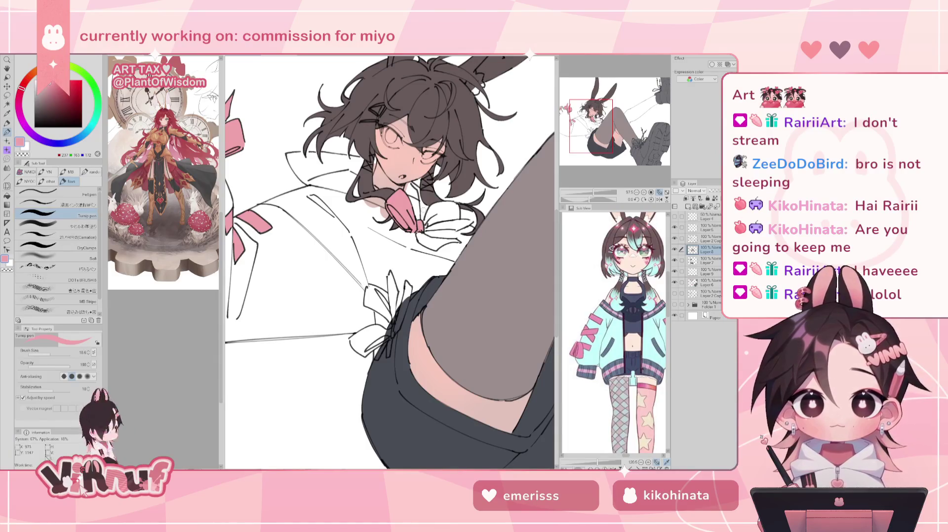
{"action": "mouse_move", "coordinate": [417, 231]}
{"action": "left_mouse_down"}
{"action": "mouse_move", "coordinate": [435, 248]}
{"action": "mouse_move", "coordinate": [457, 241]}
{"action": "left_mouse_up"}
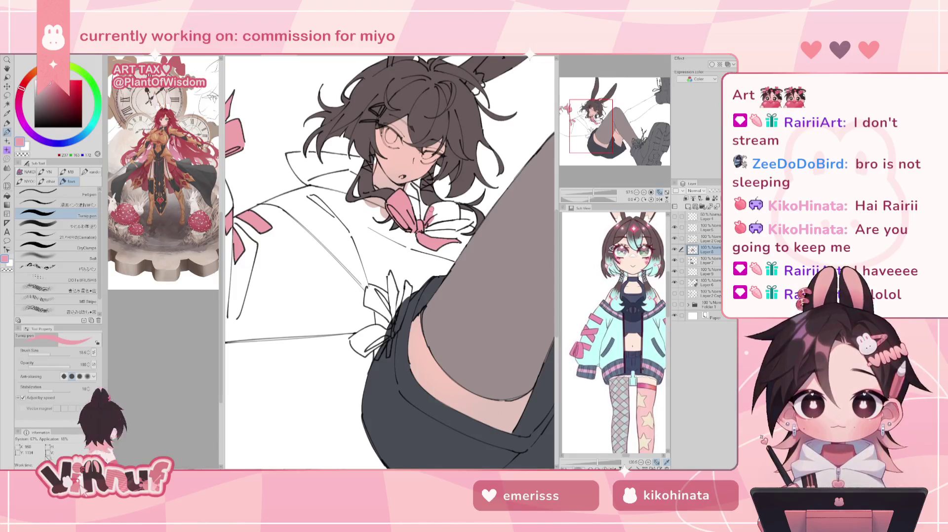
{"action": "mouse_move", "coordinate": [436, 204]}
{"action": "left_mouse_down"}
{"action": "mouse_move", "coordinate": [424, 228]}
{"action": "mouse_move", "coordinate": [437, 215]}
{"action": "mouse_move", "coordinate": [452, 226]}
{"action": "mouse_move", "coordinate": [451, 203]}
{"action": "left_mouse_up"}
{"action": "key", "text": "e"}
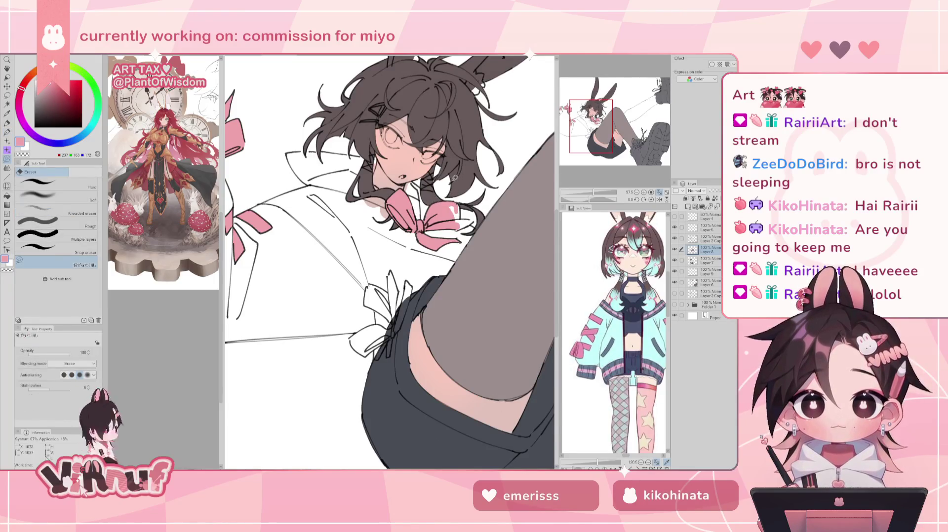
{"action": "key", "text": "p"}
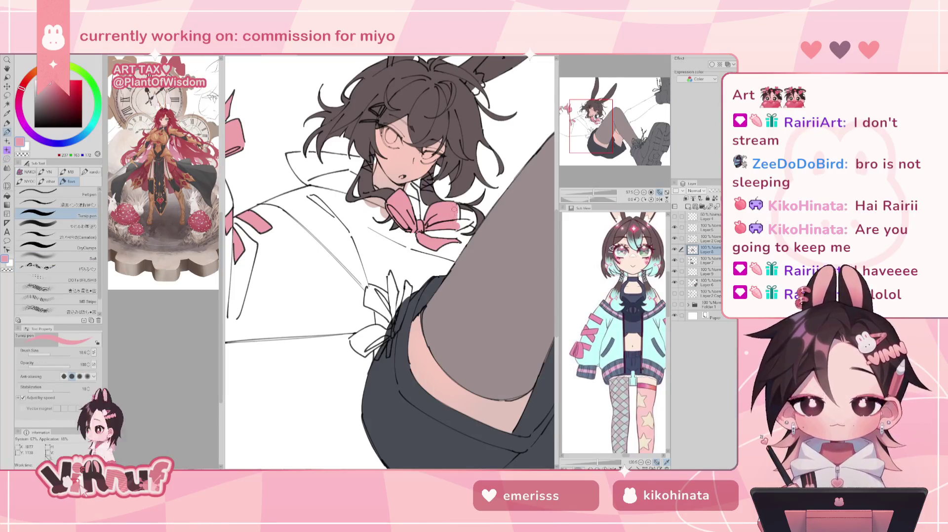
{"action": "left_click_drag", "start_coordinate": [454, 223], "coordinate": [477, 219]}
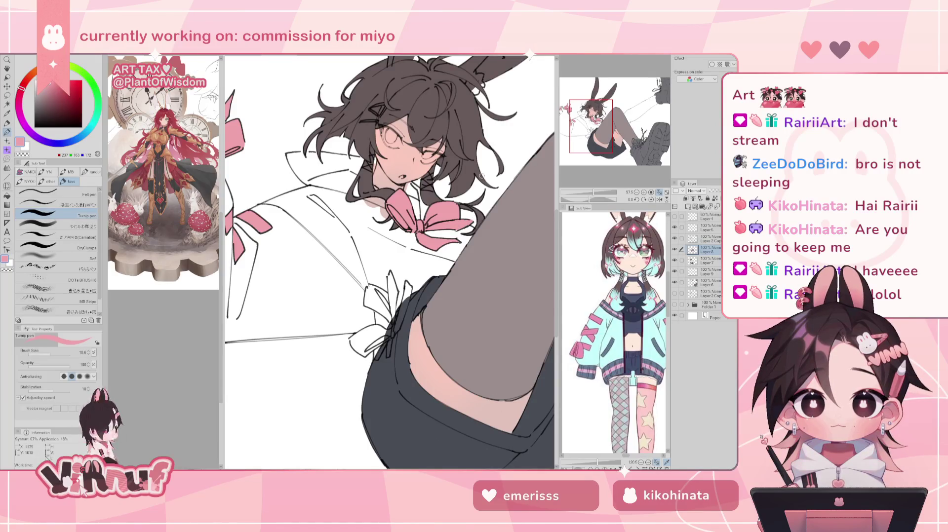
{"action": "left_click_drag", "start_coordinate": [373, 282], "coordinate": [383, 253]}
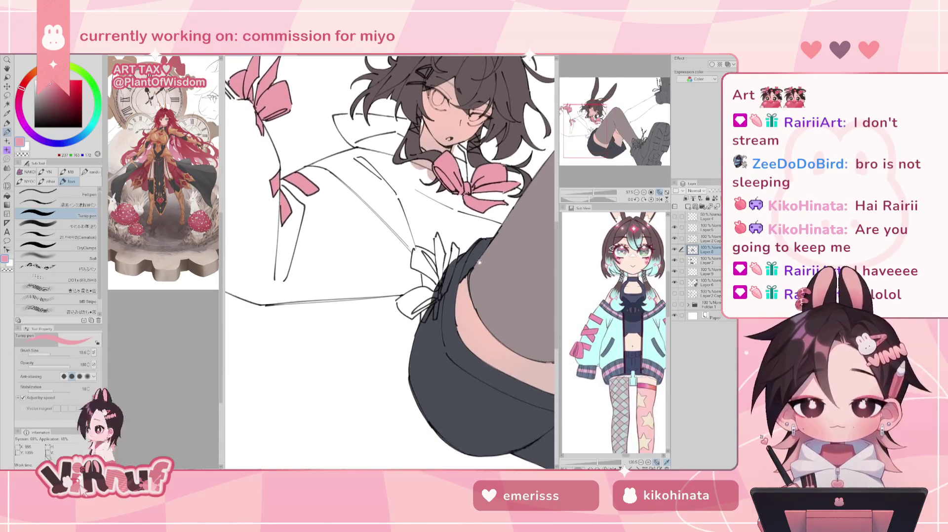
Step: On Layer 8, paint the small bow and knot at the shorts' waistband pink
{"action": "key", "text": "e"}
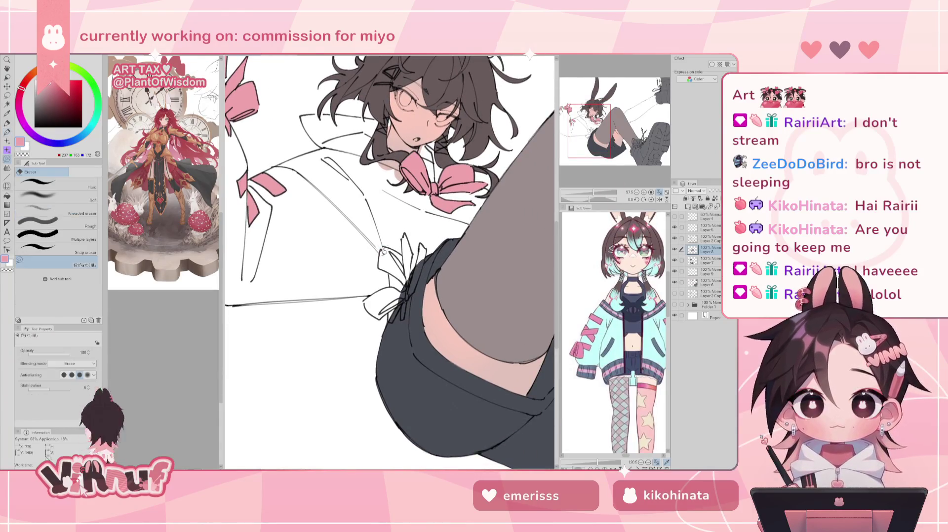
{"action": "key", "text": "alt+bracketright"}
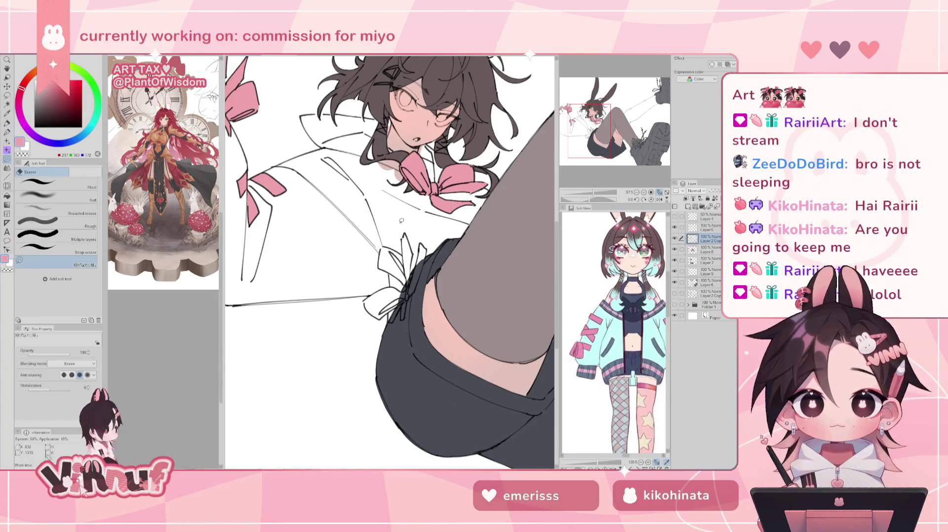
{"action": "key", "text": "p"}
{"action": "key", "text": "alt+bracketleft"}
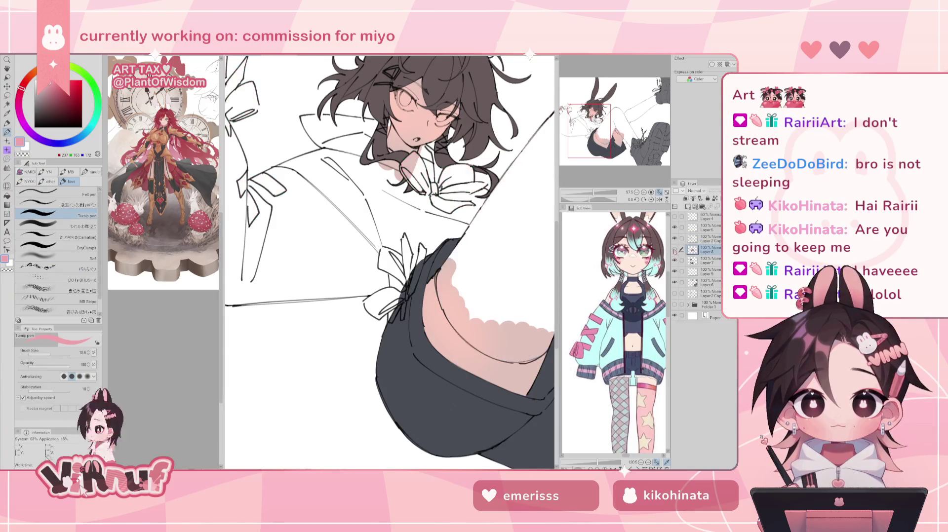
{"action": "mouse_move", "coordinate": [385, 251]}
{"action": "left_mouse_down"}
{"action": "mouse_move", "coordinate": [380, 270]}
{"action": "mouse_move", "coordinate": [405, 279]}
{"action": "mouse_move", "coordinate": [400, 257]}
{"action": "mouse_move", "coordinate": [406, 274]}
{"action": "mouse_move", "coordinate": [410, 254]}
{"action": "mouse_move", "coordinate": [406, 273]}
{"action": "left_mouse_up"}
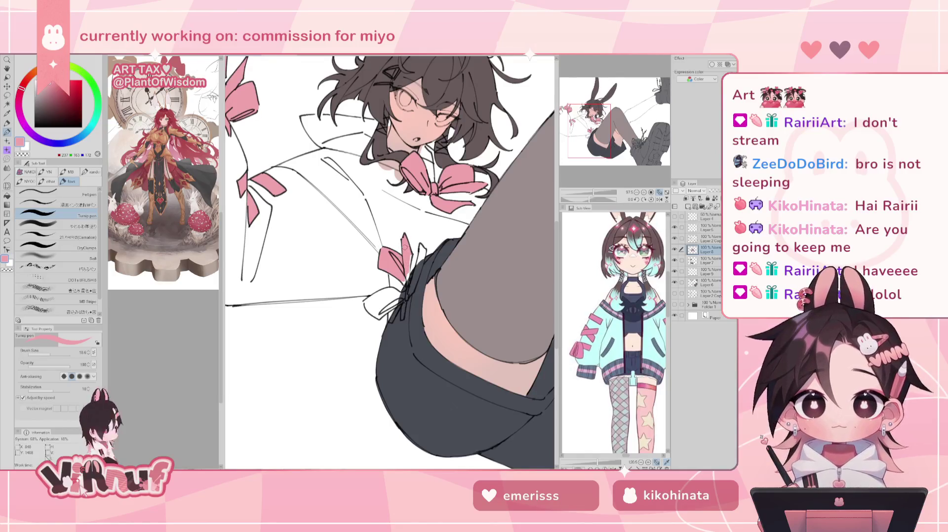
{"action": "left_click_drag", "start_coordinate": [409, 261], "coordinate": [408, 284]}
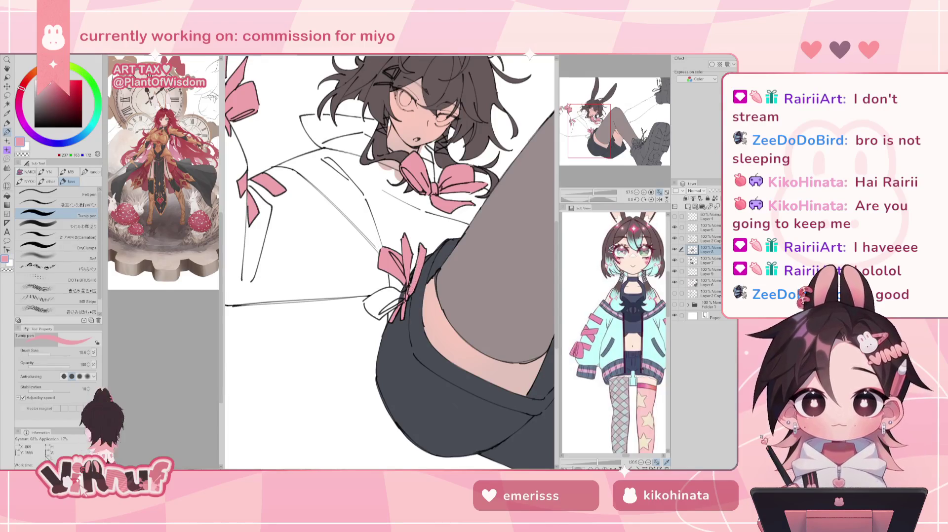
{"action": "mouse_move", "coordinate": [376, 303]}
{"action": "left_mouse_down"}
{"action": "mouse_move", "coordinate": [368, 300]}
{"action": "mouse_move", "coordinate": [371, 308]}
{"action": "left_mouse_up"}
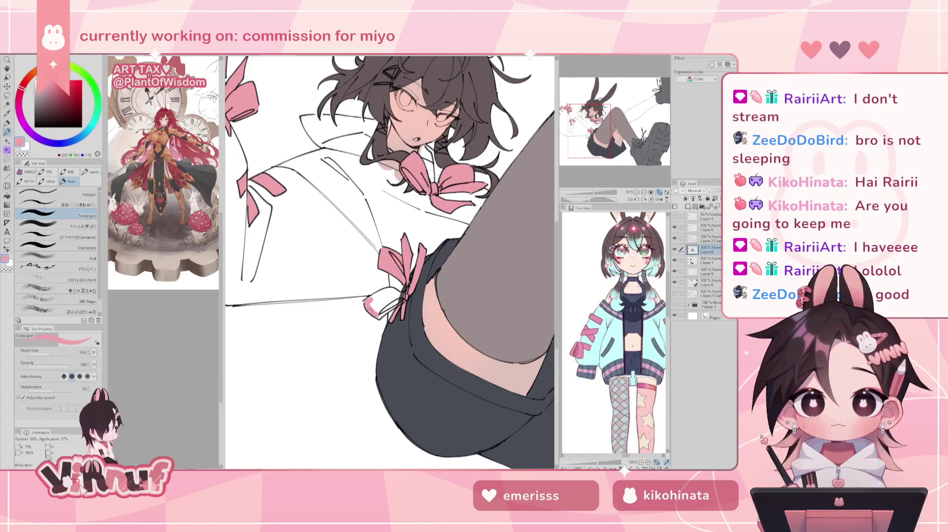
{"action": "mouse_move", "coordinate": [379, 316]}
{"action": "left_mouse_down"}
{"action": "mouse_move", "coordinate": [404, 301]}
{"action": "mouse_move", "coordinate": [400, 286]}
{"action": "mouse_move", "coordinate": [380, 310]}
{"action": "mouse_move", "coordinate": [392, 301]}
{"action": "mouse_move", "coordinate": [372, 299]}
{"action": "mouse_move", "coordinate": [395, 294]}
{"action": "left_mouse_up"}
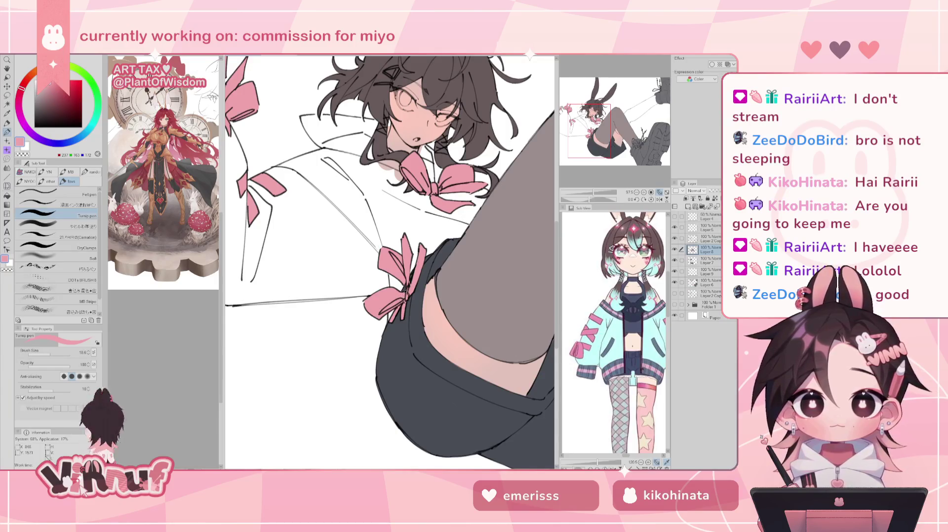
{"action": "key", "text": "e"}
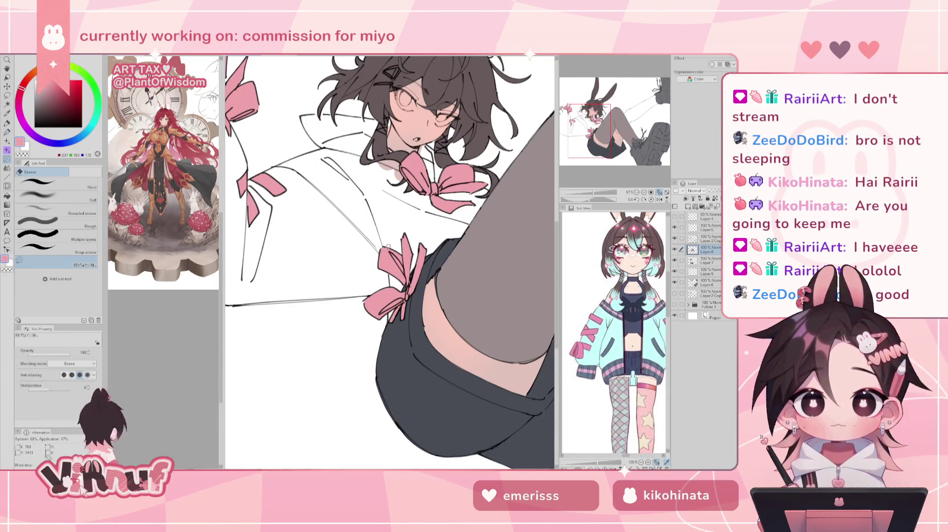
{"action": "key", "text": "p"}
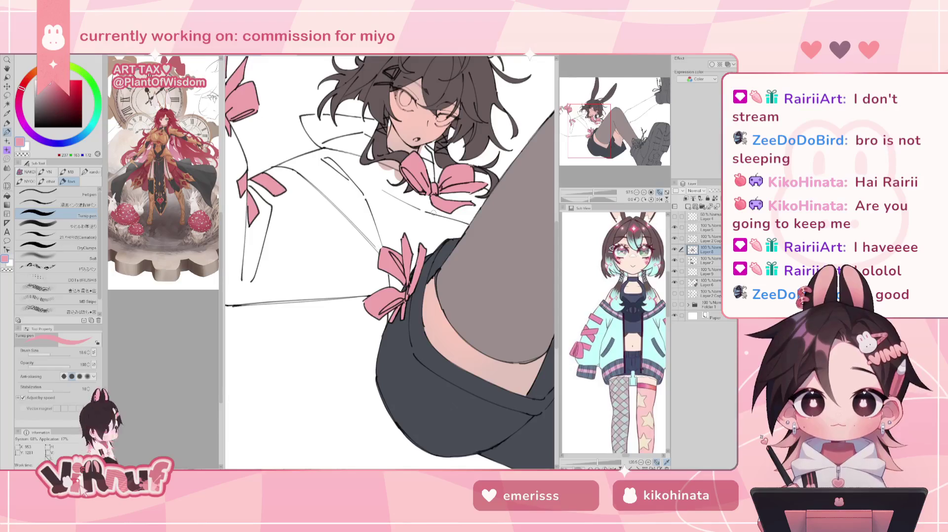
Step: Toggle the colour layer's visibility to check the pink against the lineart, then zoom out
{"action": "left_click", "coordinate": [674, 238]}
{"action": "left_click", "coordinate": [675, 238]}
{"action": "left_click", "coordinate": [711, 239]}
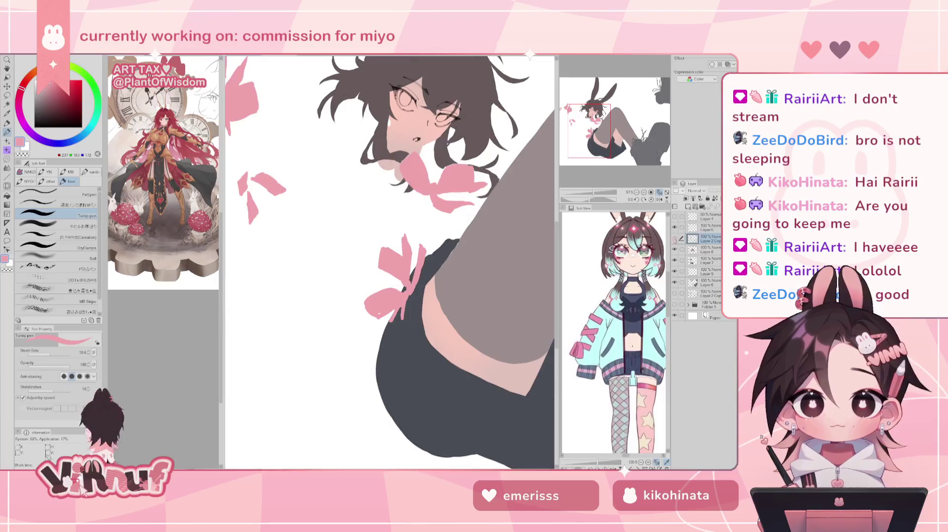
{"action": "key", "text": "e"}
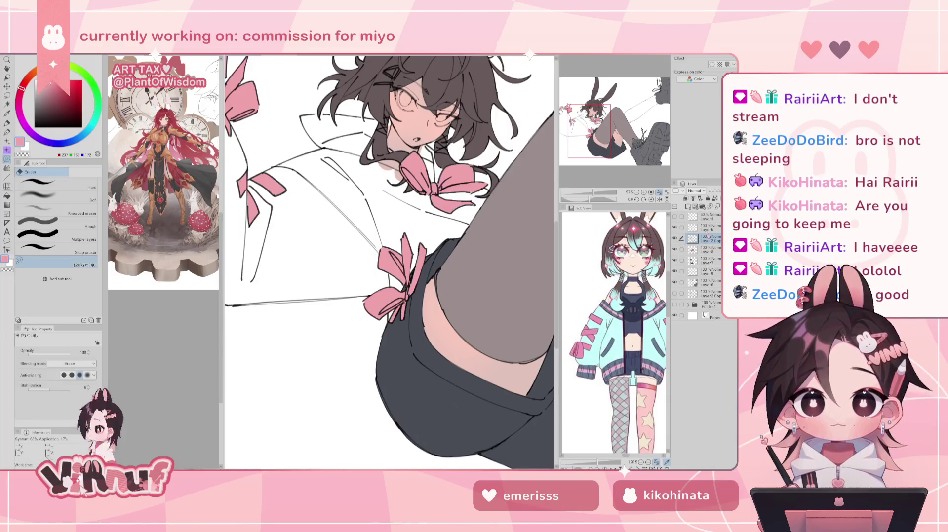
{"action": "key", "text": "p"}
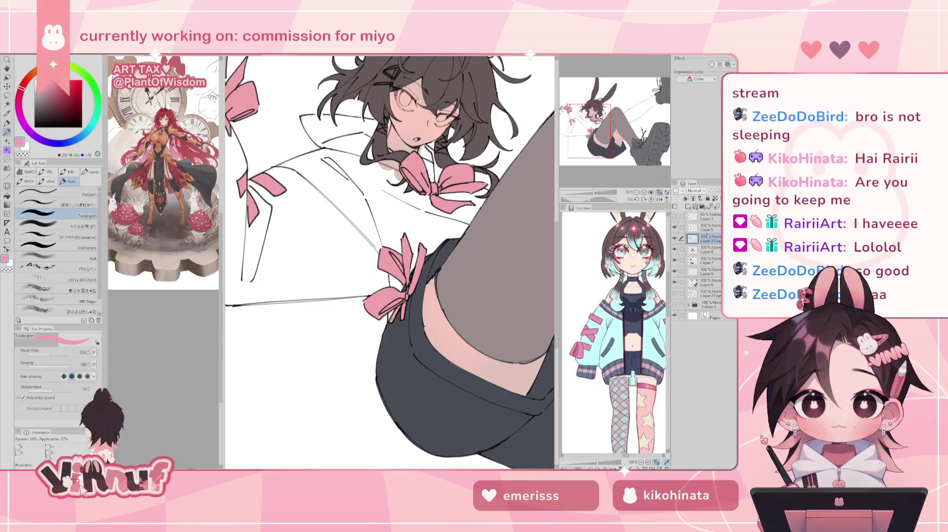
{"action": "left_click", "coordinate": [674, 239]}
{"action": "left_click", "coordinate": [674, 239]}
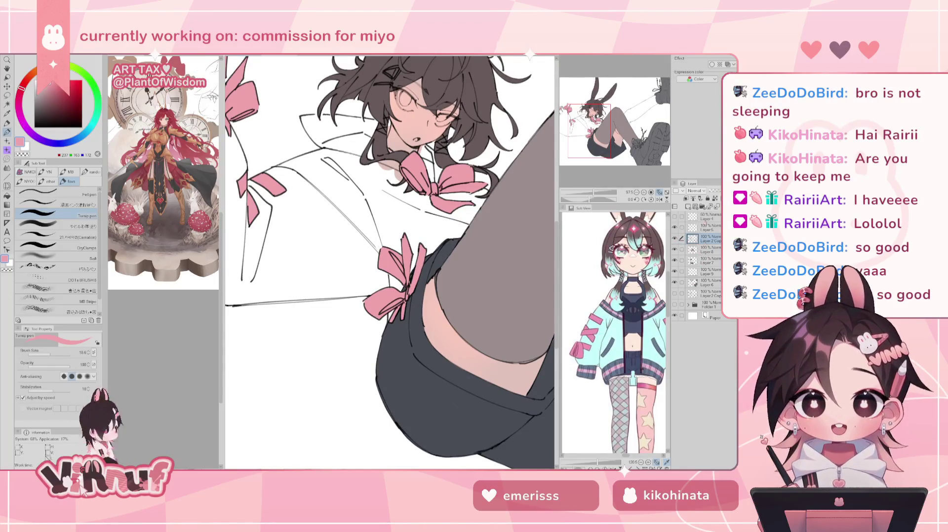
{"action": "left_click_drag", "start_coordinate": [593, 197], "coordinate": [587, 196]}
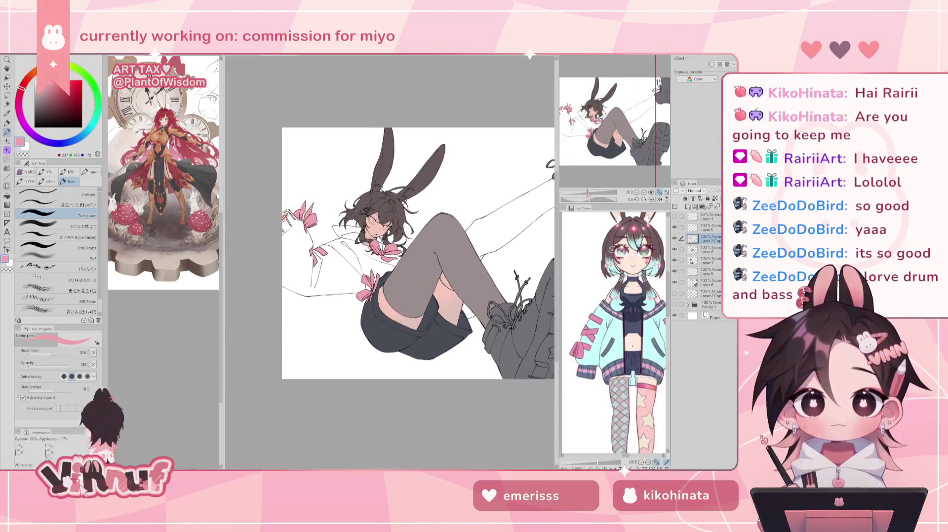
Step: Toggle a layer to compare, reselect Layer 8 and zoom in on the upper body
{"action": "left_click", "coordinate": [674, 239]}
{"action": "left_click", "coordinate": [674, 239]}
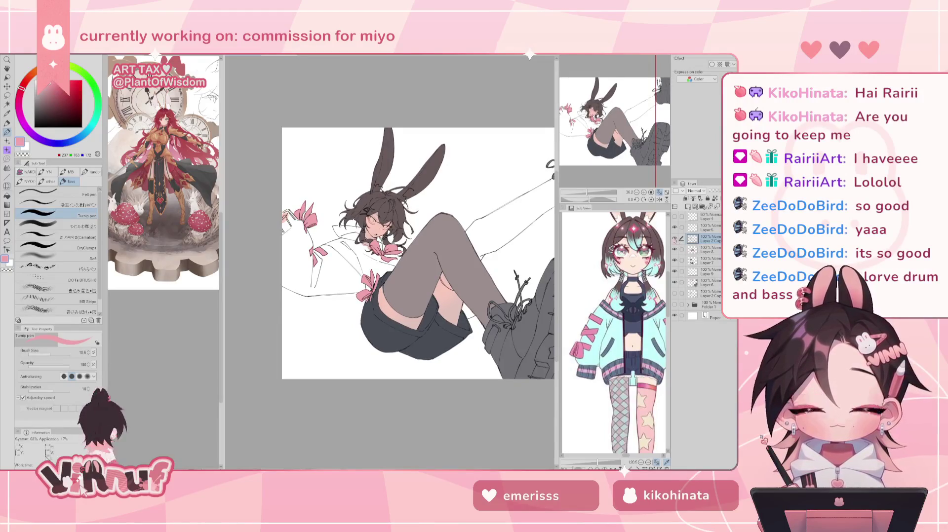
{"action": "left_click", "coordinate": [710, 252]}
{"action": "left_click", "coordinate": [674, 250]}
{"action": "left_click", "coordinate": [674, 249]}
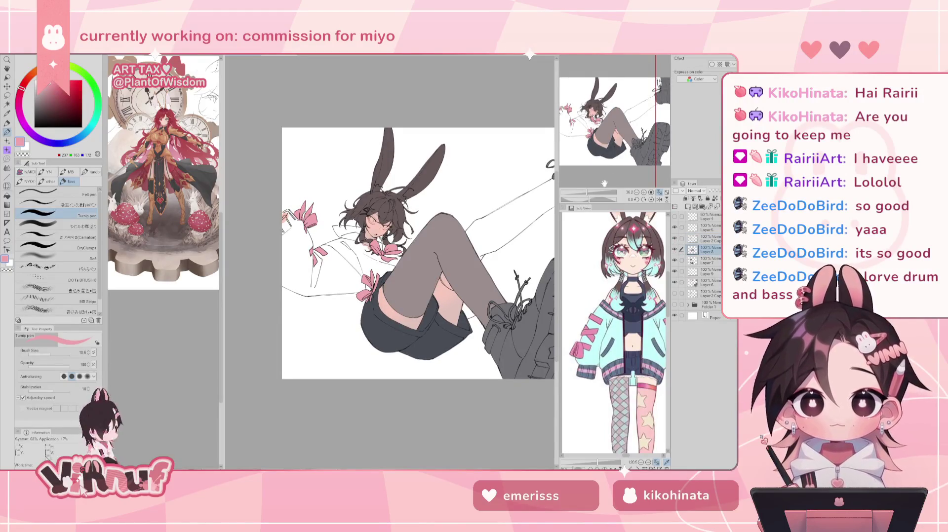
{"action": "scroll", "coordinate": [605, 183], "scroll_direction": "up", "scroll_amount": 3}
{"action": "left_click_drag", "start_coordinate": [619, 123], "coordinate": [611, 124]}
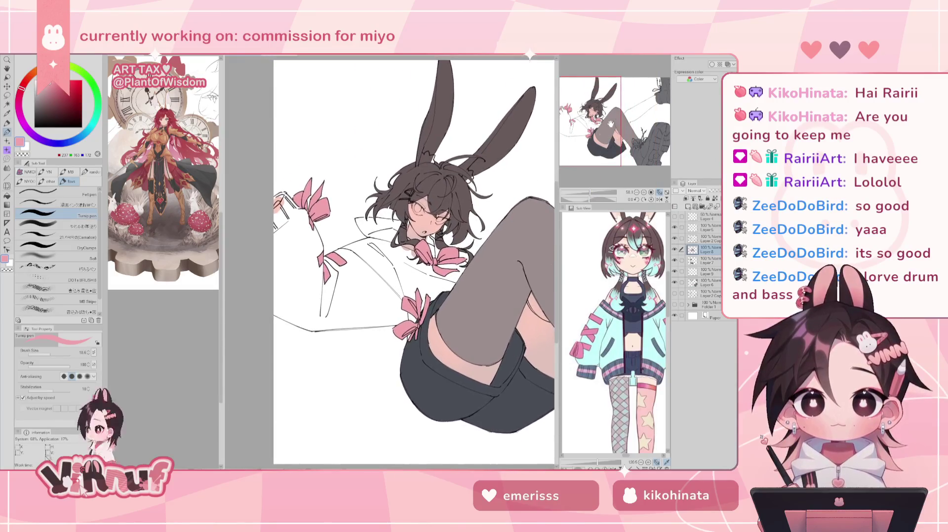
Step: Lasso-select the left sleeve ribbons, raise their saturation with Hue/Saturation/Luminosity, and fit the view
{"action": "key", "text": "m"}
{"action": "left_click_drag", "start_coordinate": [278, 193], "coordinate": [473, 251]}
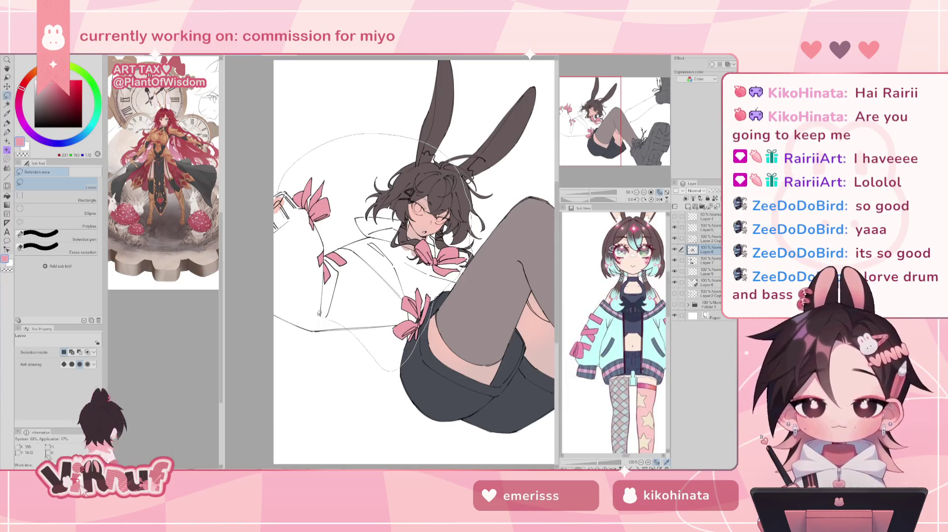
{"action": "left_click_drag", "start_coordinate": [437, 295], "coordinate": [288, 264]}
{"action": "key", "text": "ctrl+u"}
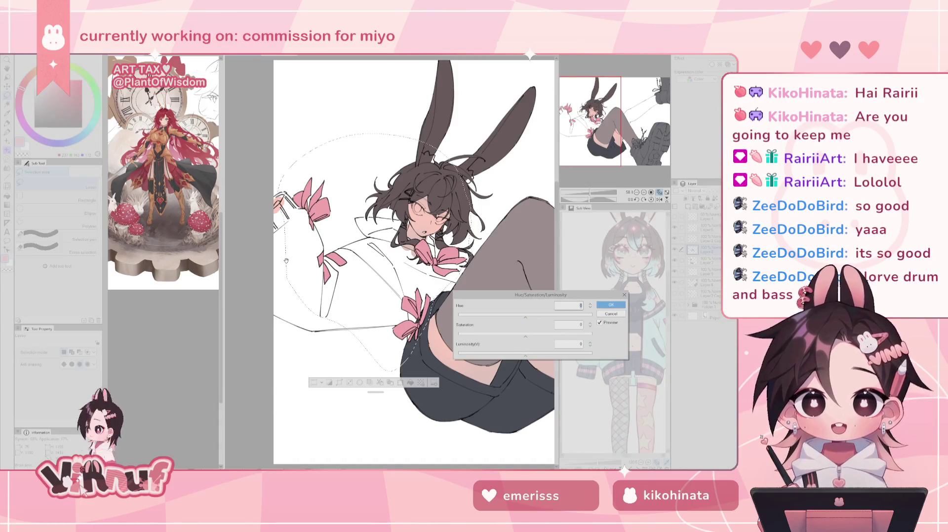
{"action": "left_click_drag", "start_coordinate": [541, 297], "coordinate": [580, 290]}
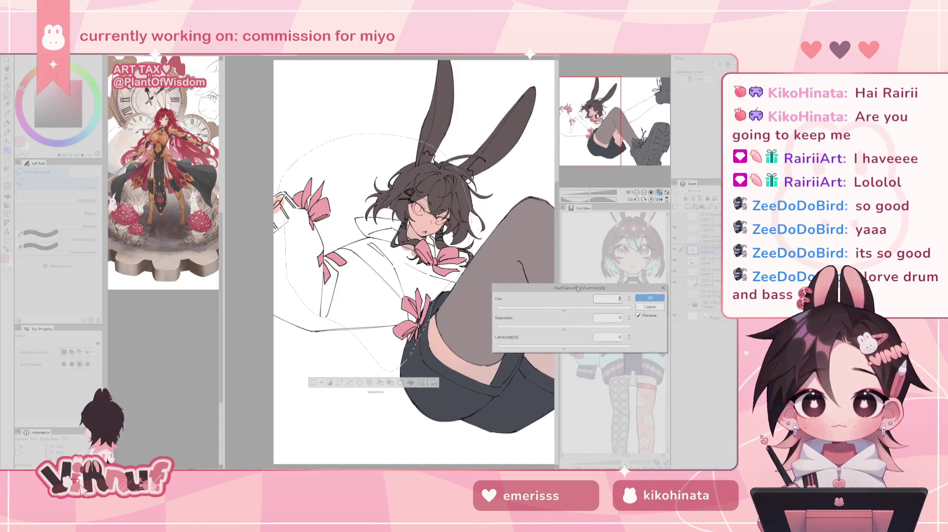
{"action": "mouse_move", "coordinate": [564, 329]}
{"action": "left_mouse_down"}
{"action": "mouse_move", "coordinate": [562, 350]}
{"action": "mouse_move", "coordinate": [577, 332]}
{"action": "mouse_move", "coordinate": [564, 313]}
{"action": "left_mouse_up"}
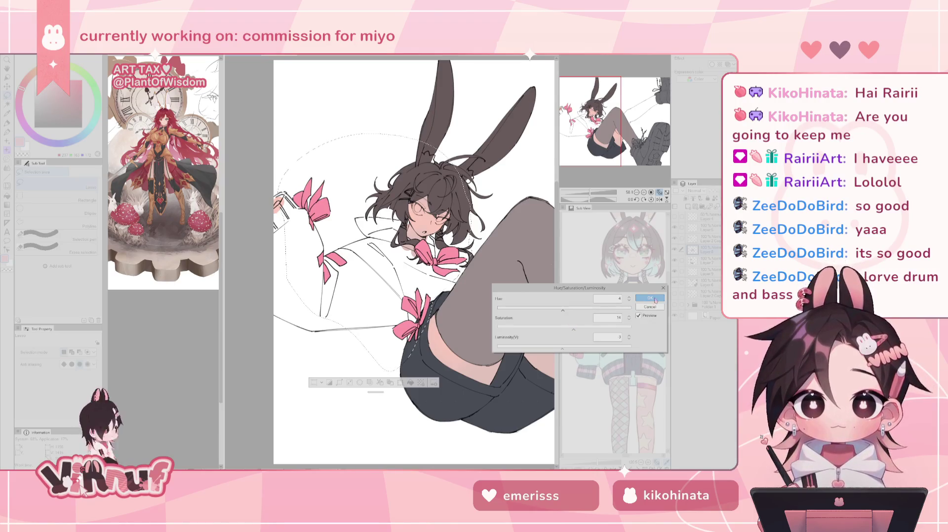
{"action": "left_click", "coordinate": [649, 298]}
{"action": "left_click", "coordinate": [659, 192]}
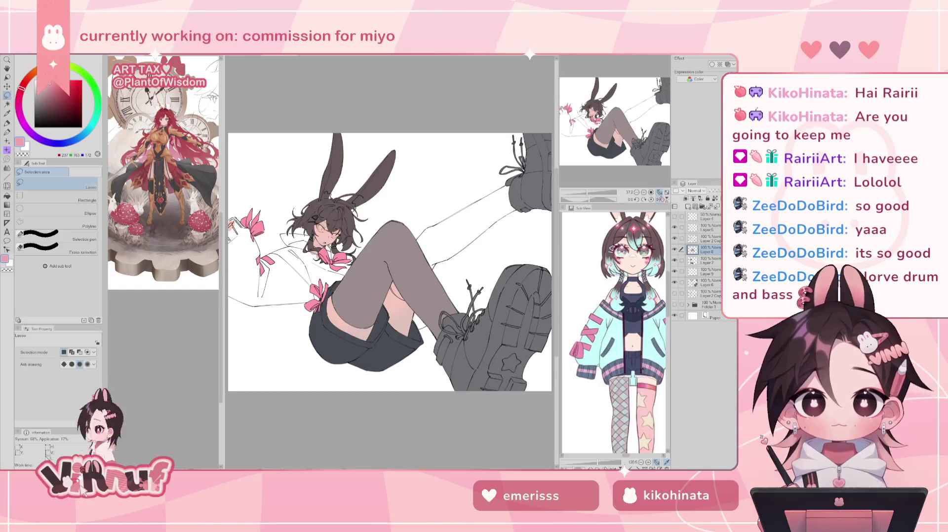
Step: Switch to the Turnip pen on Layer 9 and bring the boots into view
{"action": "key", "text": "p"}
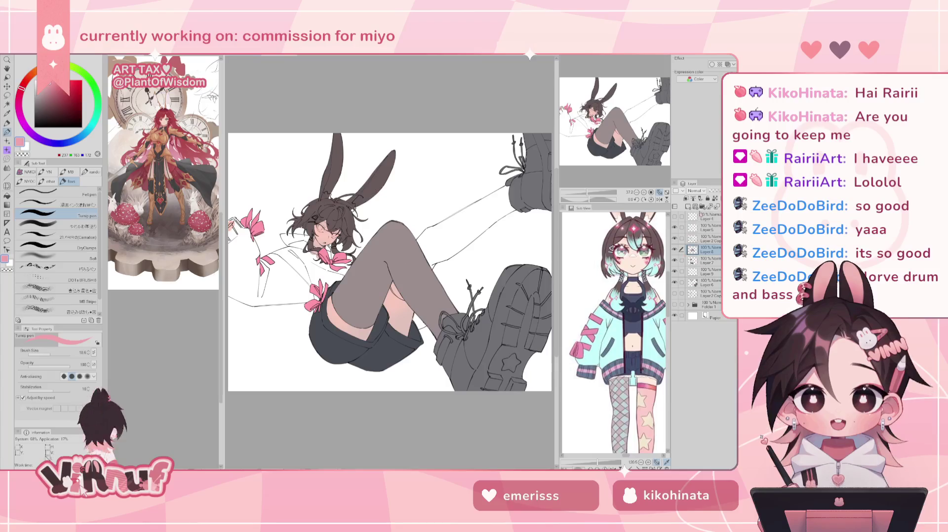
{"action": "left_click", "coordinate": [706, 272]}
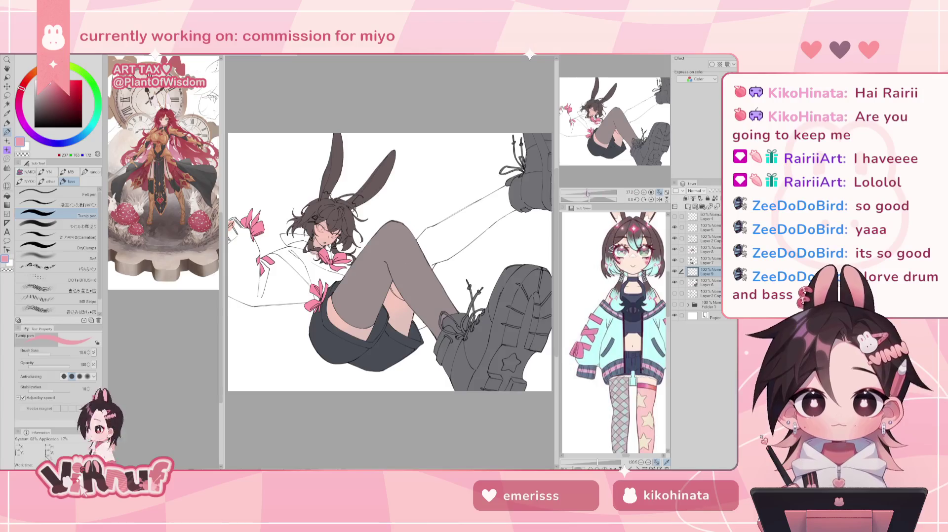
{"action": "scroll", "coordinate": [279, 263], "scroll_direction": "up", "scroll_amount": 1}
{"action": "scroll", "coordinate": [279, 264], "scroll_direction": "up", "scroll_amount": 1}
{"action": "scroll", "coordinate": [279, 264], "scroll_direction": "up", "scroll_amount": 1}
{"action": "scroll", "coordinate": [279, 263], "scroll_direction": "up", "scroll_amount": 1}
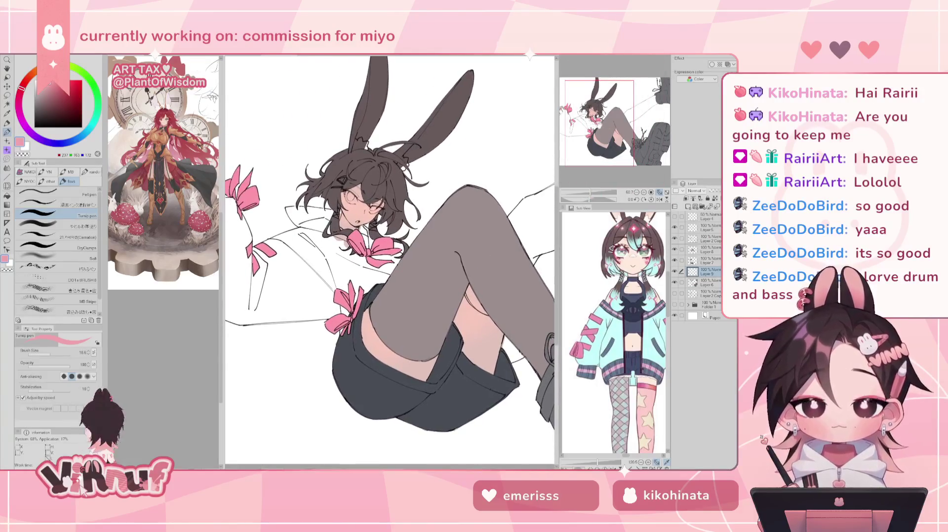
{"action": "scroll", "coordinate": [637, 324], "scroll_direction": "up", "scroll_amount": 3}
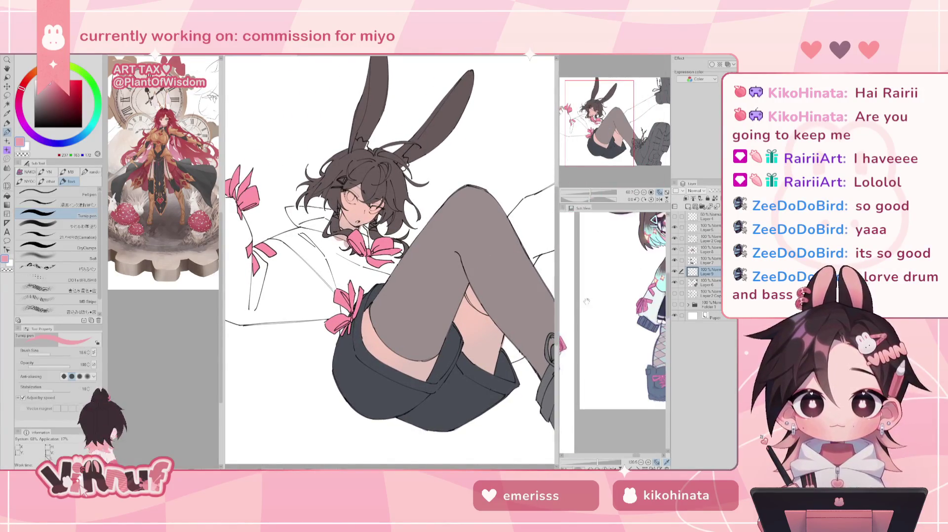
{"action": "scroll", "coordinate": [630, 328], "scroll_direction": "up", "scroll_amount": 1}
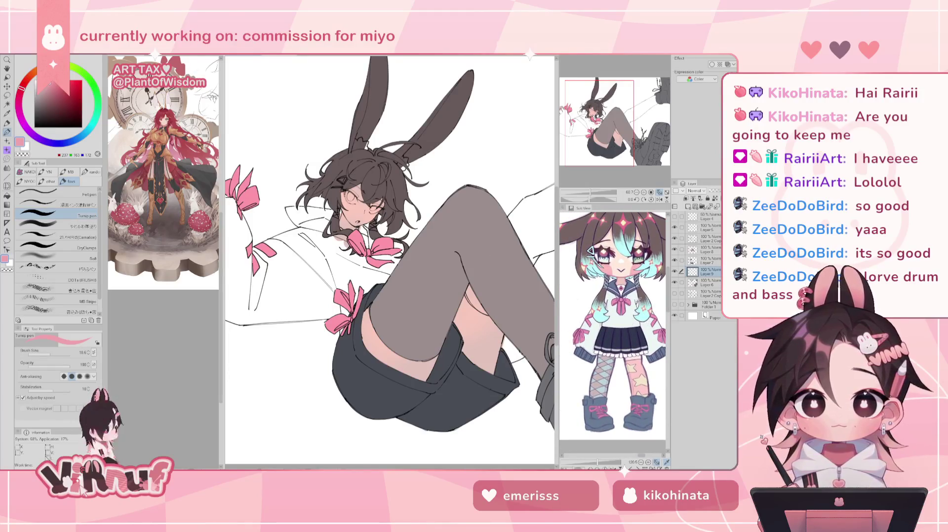
{"action": "left_click_drag", "start_coordinate": [543, 346], "coordinate": [464, 316]}
Step: Sample the boot grey, select Layer 6, and shift the grey's hue slightly
{"action": "left_click", "coordinate": [516, 395], "text": "alt"}
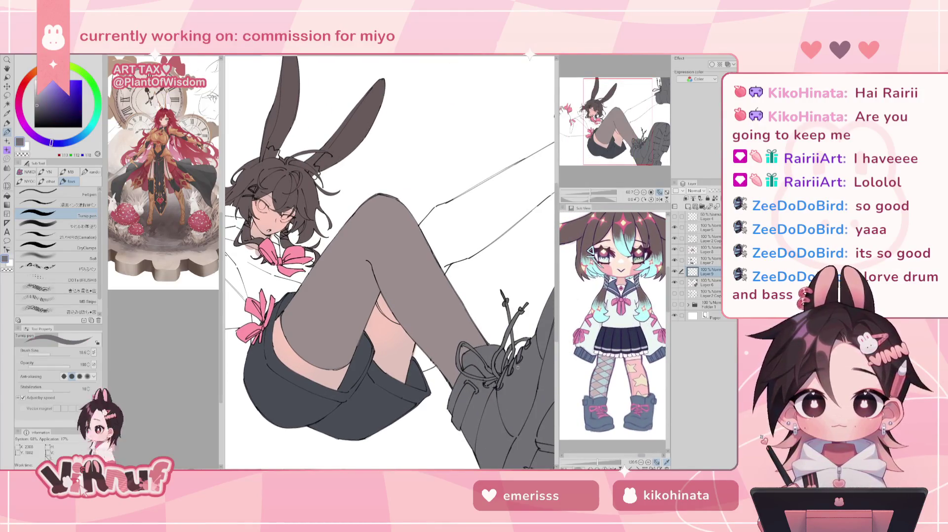
{"action": "left_click_drag", "start_coordinate": [516, 395], "coordinate": [486, 353]}
{"action": "left_click_drag", "start_coordinate": [390, 247], "coordinate": [393, 228]}
{"action": "left_click", "coordinate": [707, 282]}
{"action": "left_click_drag", "start_coordinate": [595, 193], "coordinate": [585, 193]}
{"action": "left_click", "coordinate": [62, 143]}
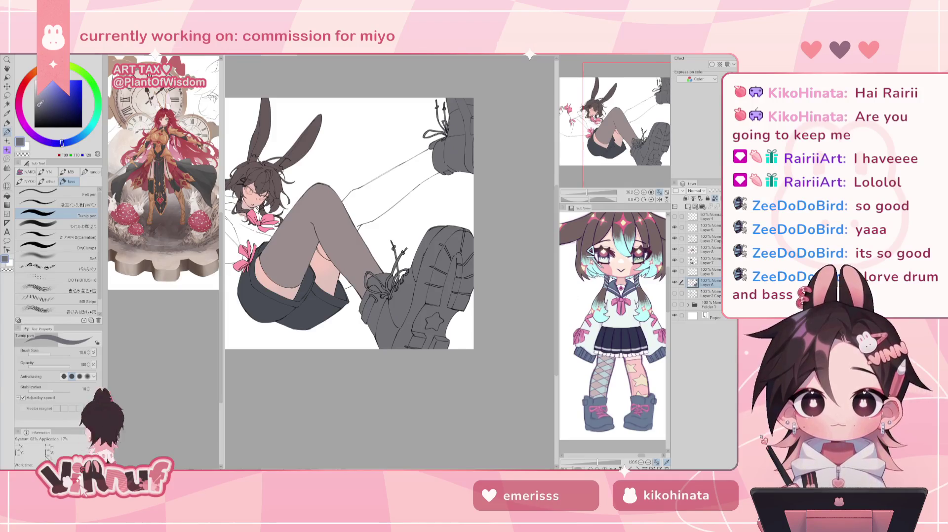
Step: Lasso-fill the gap around the legs and boot with flat grey
{"action": "key", "text": "g"}
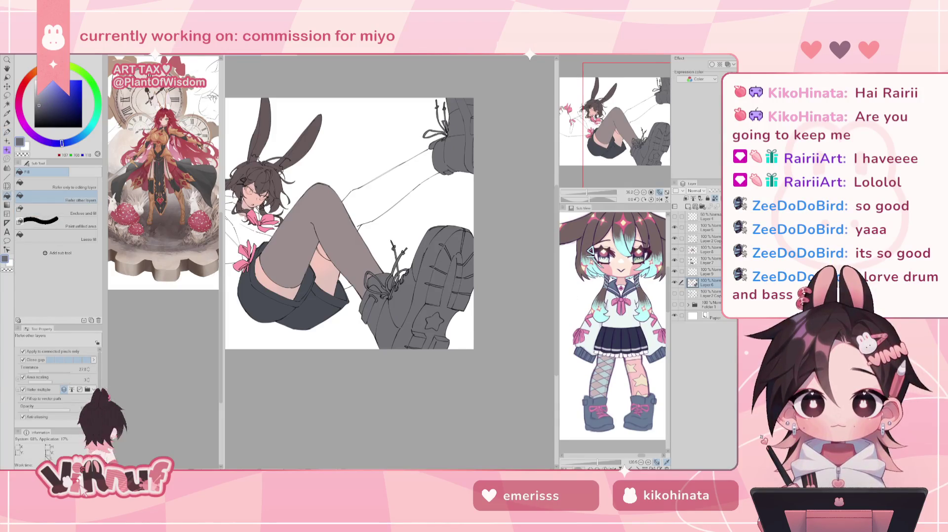
{"action": "left_click", "coordinate": [99, 234]}
{"action": "left_click_drag", "start_coordinate": [397, 236], "coordinate": [444, 201]}
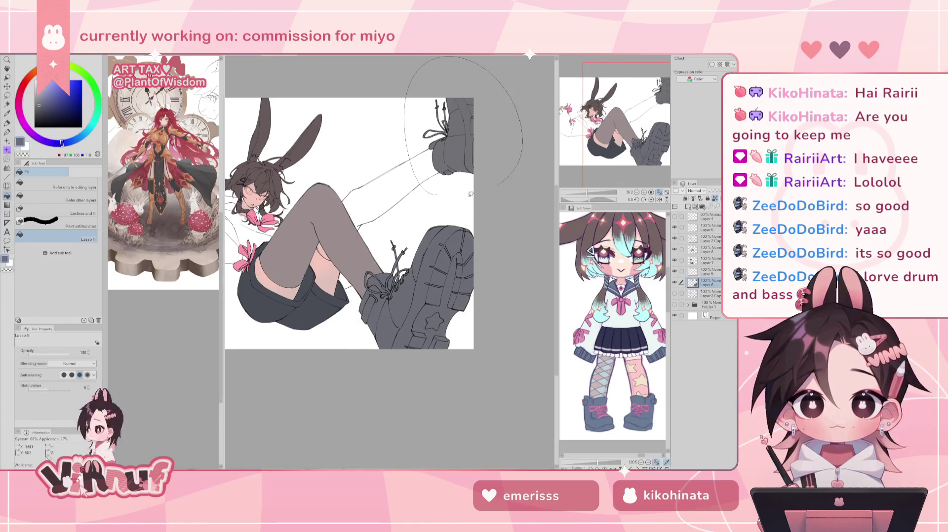
{"action": "left_click_drag", "start_coordinate": [637, 119], "coordinate": [612, 104]}
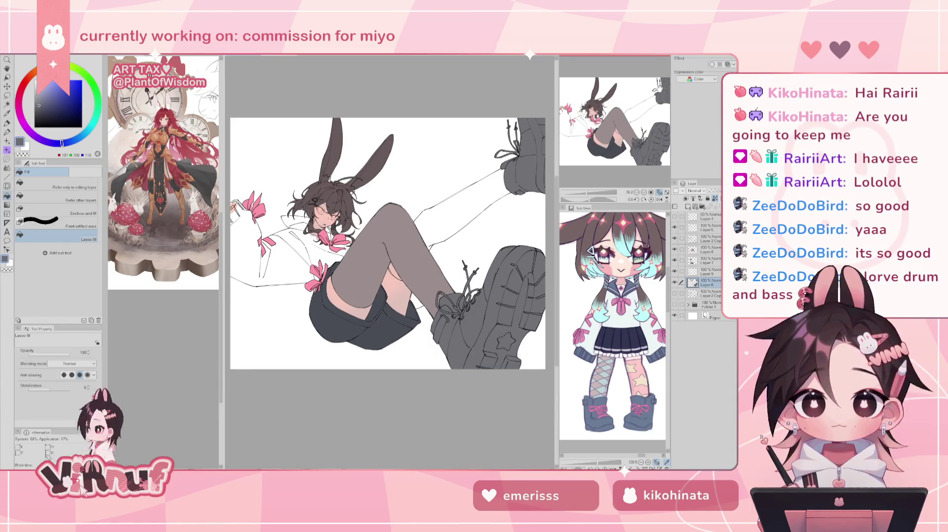
Step: Sample the shorts' dark grey, lighten it slightly, and lasso-fill the boot area
{"action": "left_click", "coordinate": [473, 326], "text": "alt"}
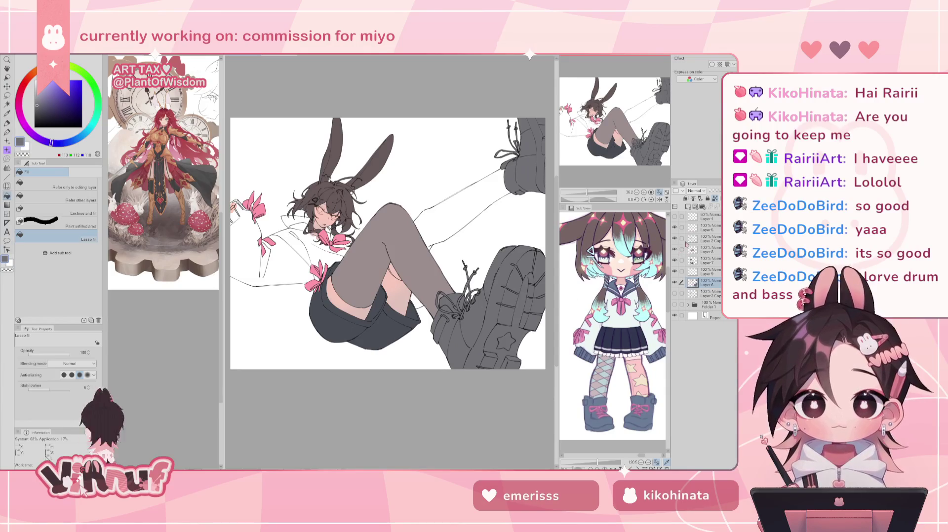
{"action": "left_click_drag", "start_coordinate": [588, 193], "coordinate": [600, 193]}
{"action": "left_click_drag", "start_coordinate": [593, 141], "coordinate": [597, 139]}
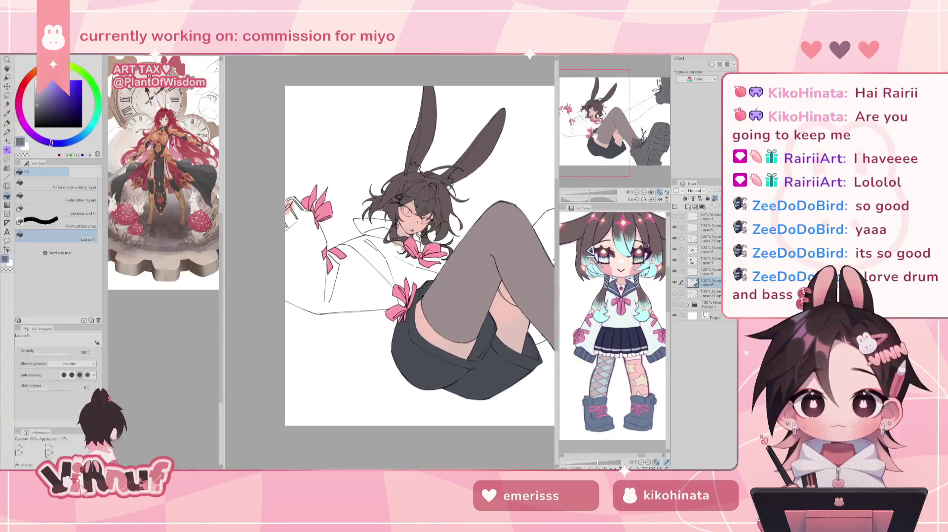
{"action": "left_click", "coordinate": [425, 371], "text": "alt"}
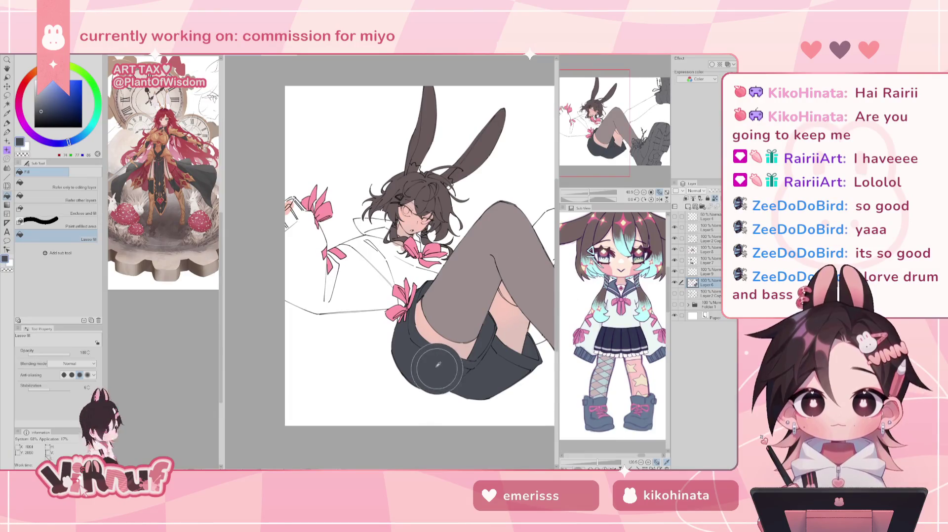
{"action": "left_click_drag", "start_coordinate": [427, 355], "coordinate": [326, 327]}
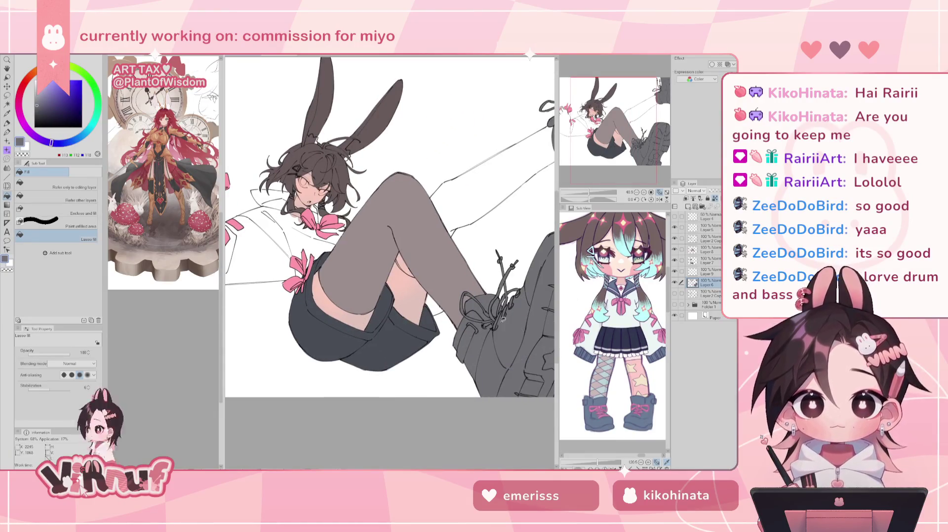
{"action": "left_click", "coordinate": [317, 339], "text": "alt"}
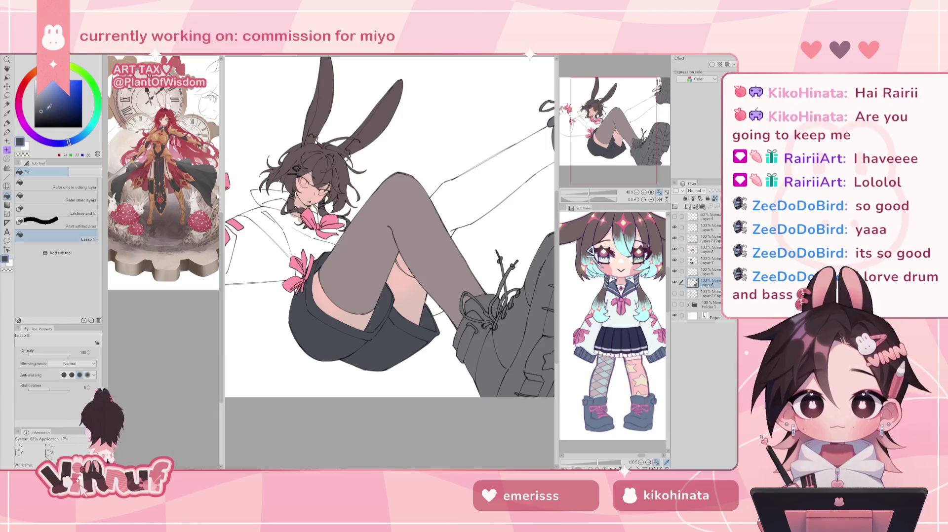
{"action": "left_click", "coordinate": [42, 103]}
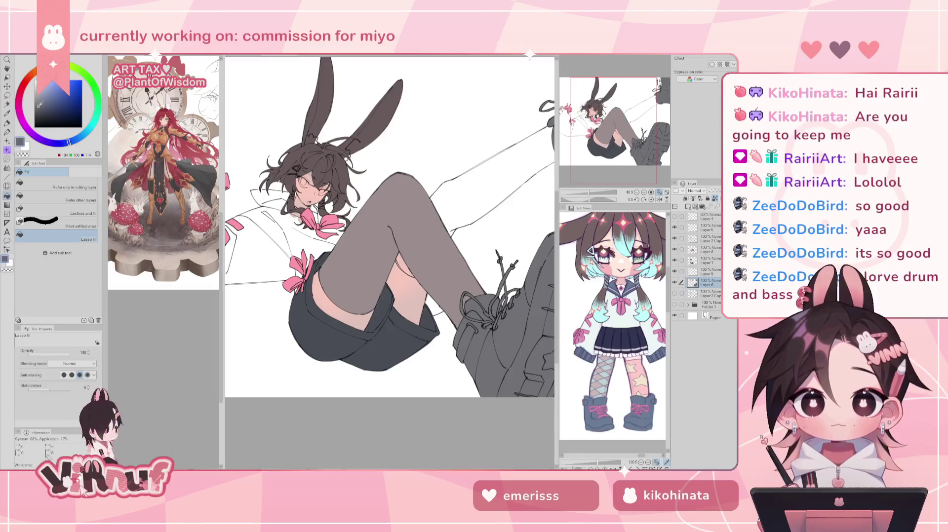
{"action": "mouse_move", "coordinate": [437, 249]}
{"action": "left_mouse_down"}
{"action": "mouse_move", "coordinate": [489, 208]}
{"action": "mouse_move", "coordinate": [437, 250]}
{"action": "left_mouse_up"}
{"action": "left_click_drag", "start_coordinate": [501, 163], "coordinate": [463, 306]}
Step: Zoom out and return to the Turnip pen on Layer 9
{"action": "left_click_drag", "start_coordinate": [345, 247], "coordinate": [420, 355]}
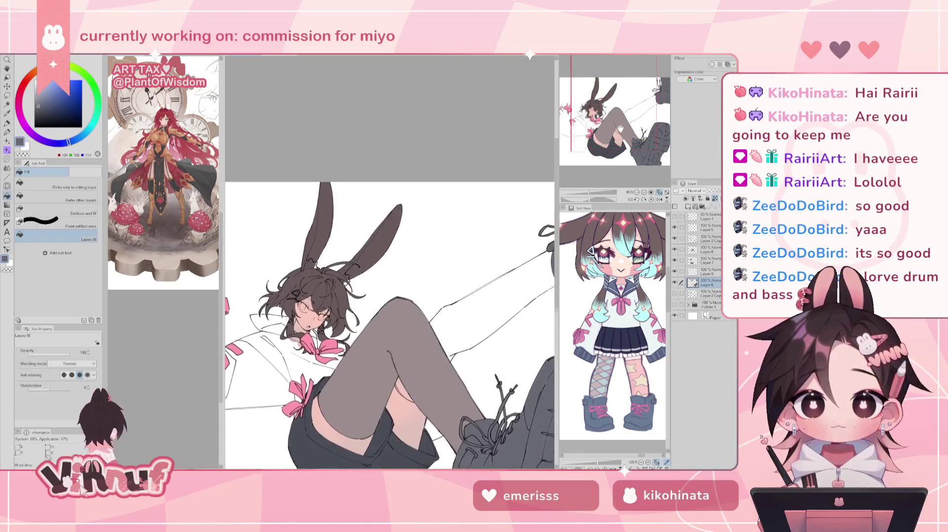
{"action": "left_click_drag", "start_coordinate": [345, 247], "coordinate": [377, 200]}
{"action": "key", "text": "p"}
{"action": "left_click", "coordinate": [706, 272]}
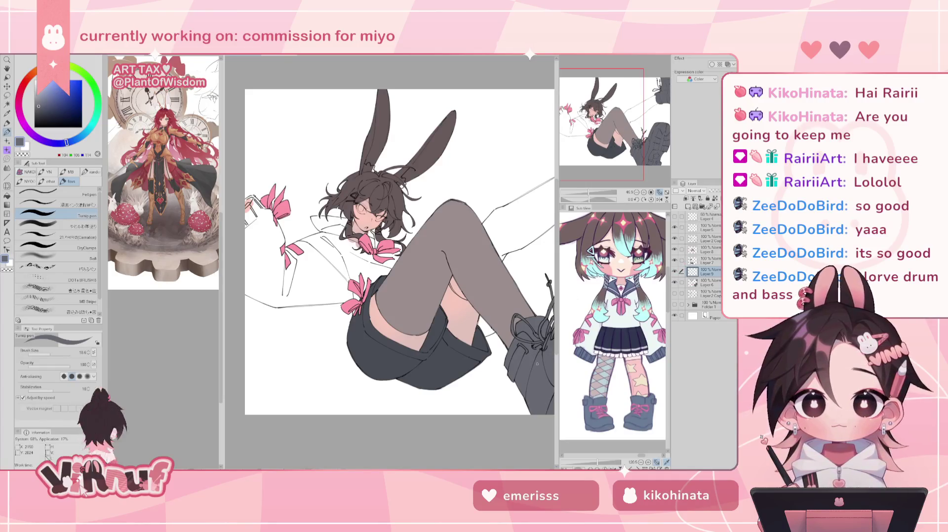
Step: Rotate the view and paint dark strokes on the left sleeve cuff, redoing one misplaced stroke
{"action": "scroll", "coordinate": [390, 252], "scroll_direction": "up", "scroll_amount": 5}
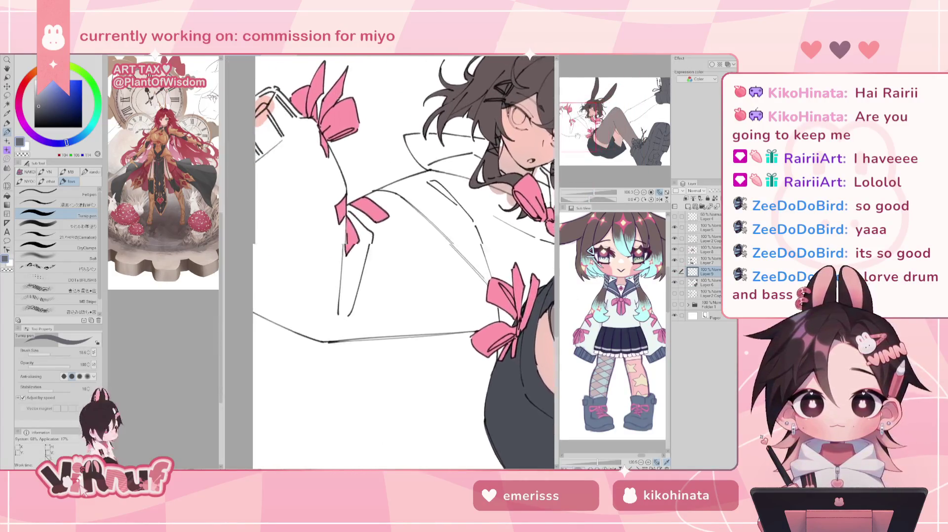
{"action": "left_click_drag", "start_coordinate": [588, 200], "coordinate": [594, 200]}
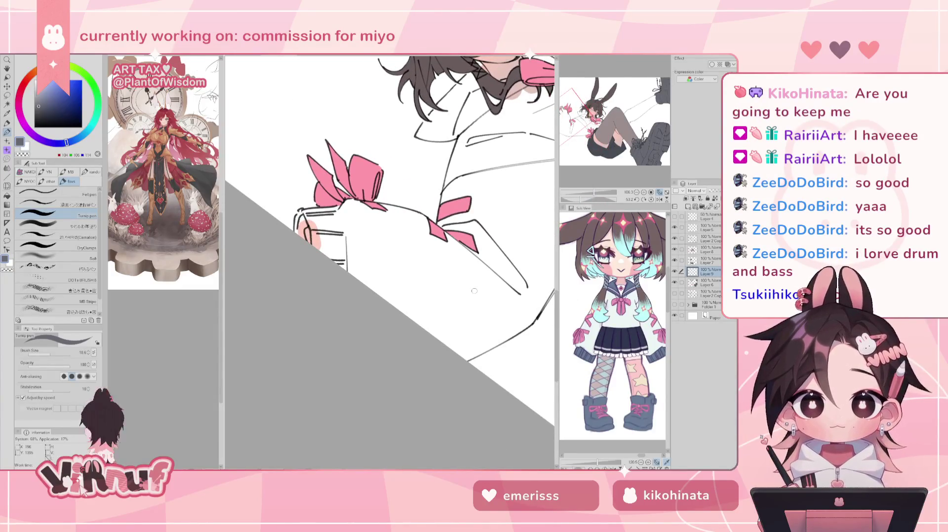
{"action": "mouse_move", "coordinate": [316, 220]}
{"action": "left_mouse_down"}
{"action": "mouse_move", "coordinate": [326, 258]}
{"action": "mouse_move", "coordinate": [318, 250]}
{"action": "left_mouse_up"}
{"action": "key", "text": "ctrl+z"}
{"action": "mouse_move", "coordinate": [297, 214]}
{"action": "left_mouse_down"}
{"action": "mouse_move", "coordinate": [302, 239]}
{"action": "mouse_move", "coordinate": [311, 229]}
{"action": "left_mouse_up"}
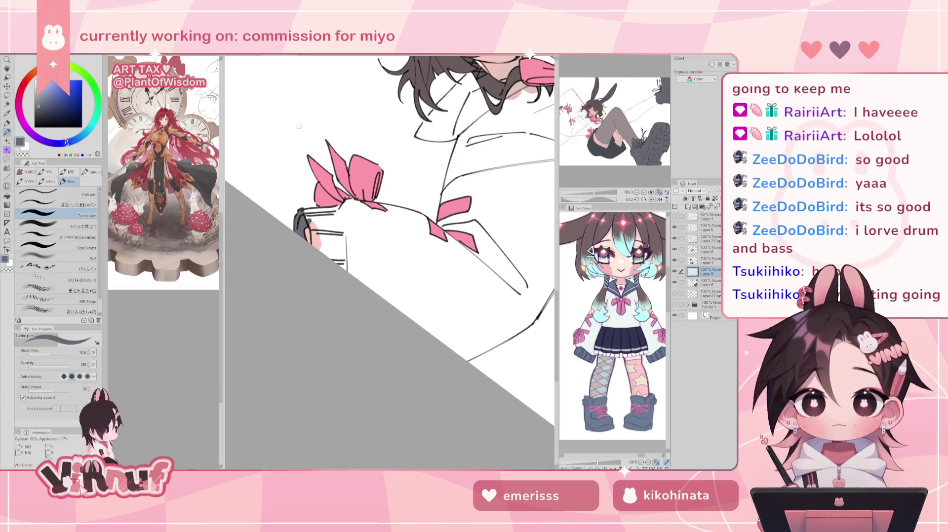
Step: Darken the rest of the cuff, including its right edge and white top, then switch to the meme image
{"action": "mouse_move", "coordinate": [304, 211]}
{"action": "left_mouse_down"}
{"action": "mouse_move", "coordinate": [319, 251]}
{"action": "mouse_move", "coordinate": [341, 266]}
{"action": "mouse_move", "coordinate": [338, 239]}
{"action": "left_mouse_up"}
{"action": "left_click_drag", "start_coordinate": [334, 205], "coordinate": [338, 226]}
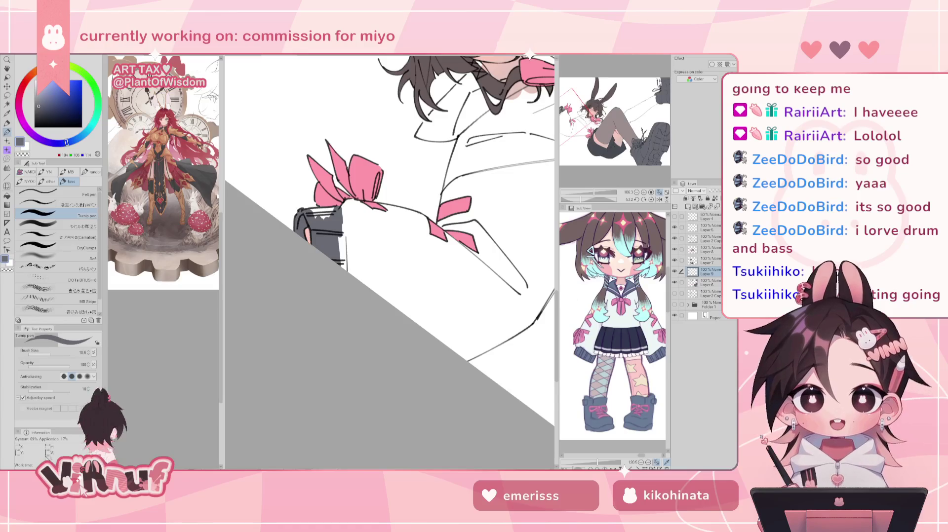
{"action": "left_click_drag", "start_coordinate": [336, 237], "coordinate": [344, 269]}
{"action": "mouse_move", "coordinate": [345, 213]}
{"action": "left_mouse_down"}
{"action": "mouse_move", "coordinate": [346, 272]}
{"action": "mouse_move", "coordinate": [340, 262]}
{"action": "left_mouse_up"}
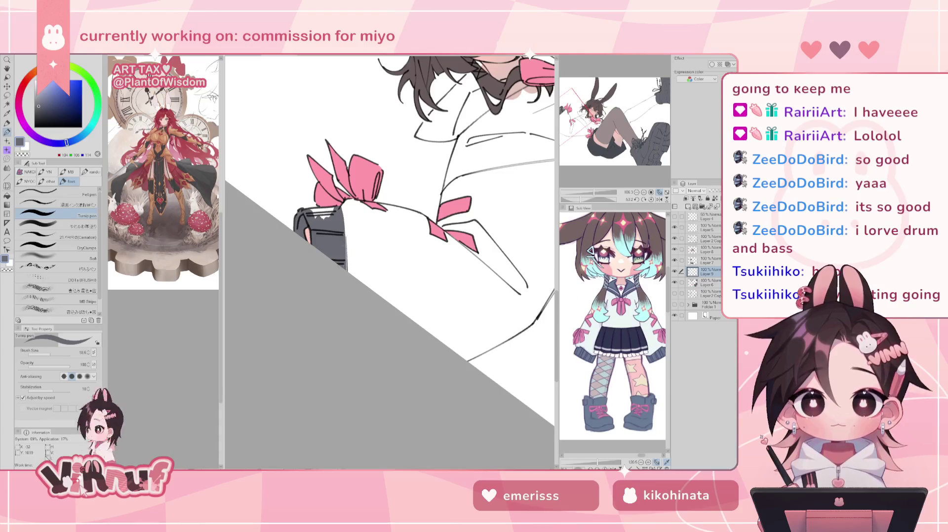
{"action": "left_click_drag", "start_coordinate": [344, 218], "coordinate": [345, 271]}
{"action": "left_click_drag", "start_coordinate": [309, 218], "coordinate": [334, 207]}
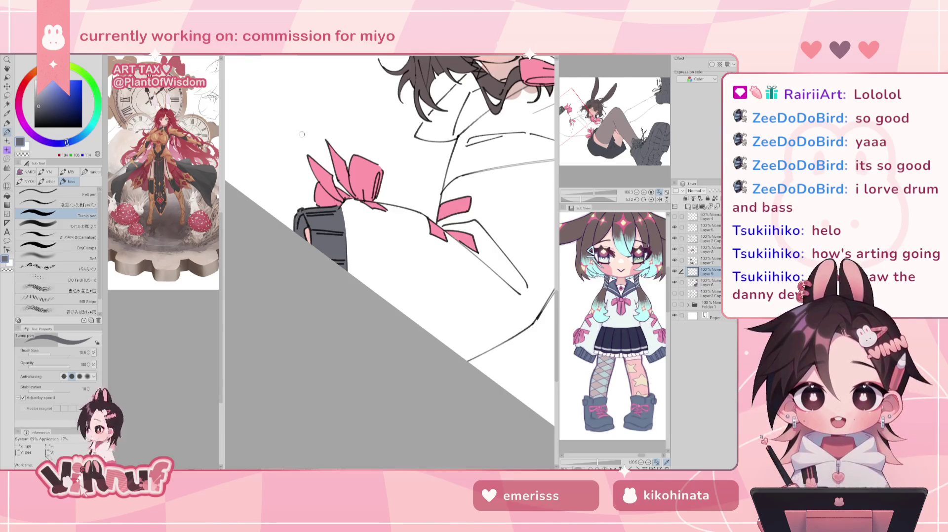
{"action": "left_click", "coordinate": [277, 56]}
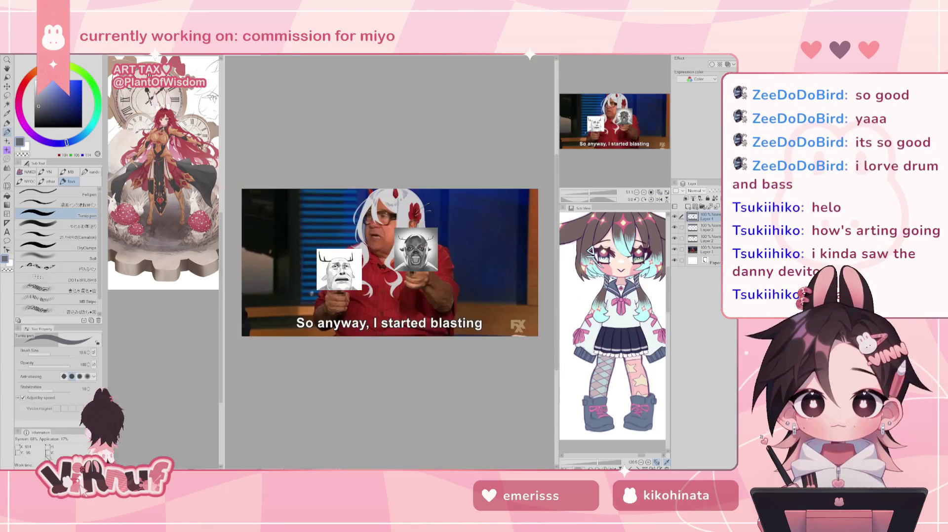
Step: Pan around the meme image, then return to the commission drawing with upright rotation
{"action": "scroll", "coordinate": [407, 243], "scroll_direction": "up", "scroll_amount": 2}
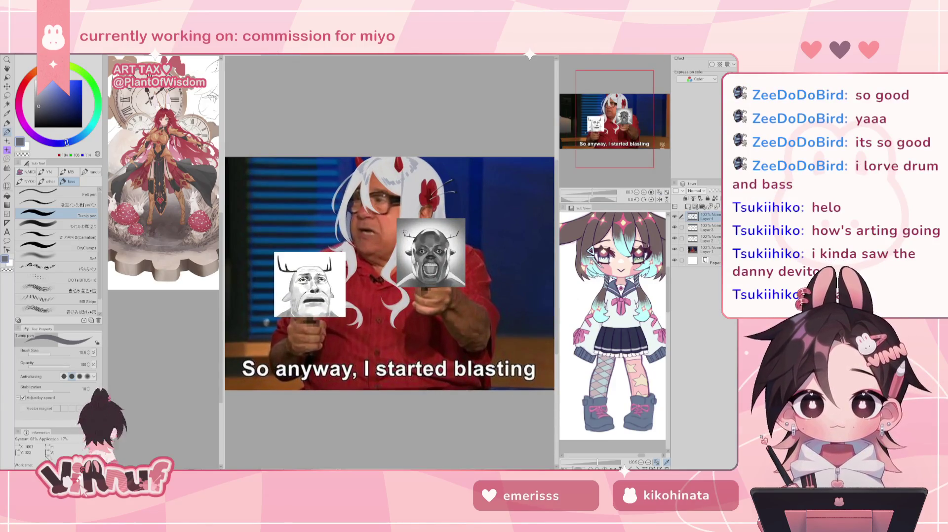
{"action": "scroll", "coordinate": [411, 234], "scroll_direction": "up", "scroll_amount": 1}
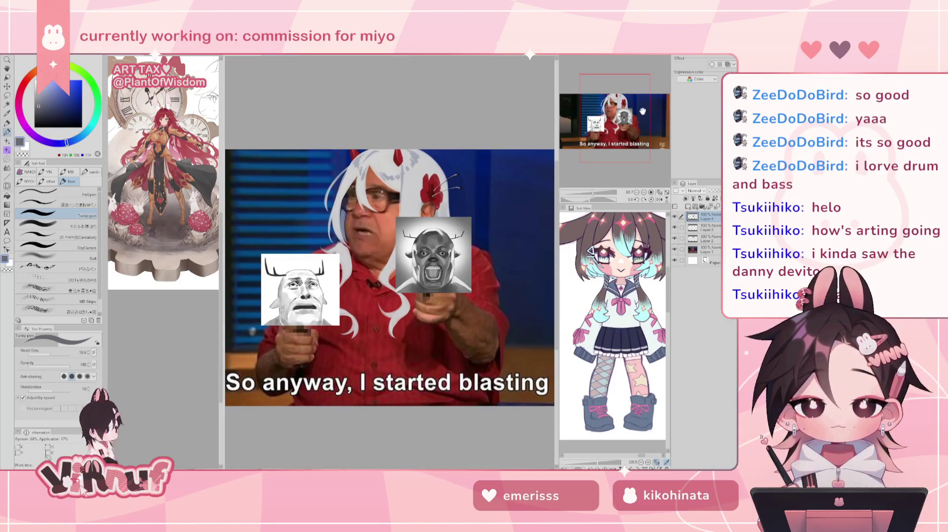
{"action": "left_click_drag", "start_coordinate": [395, 247], "coordinate": [407, 241]}
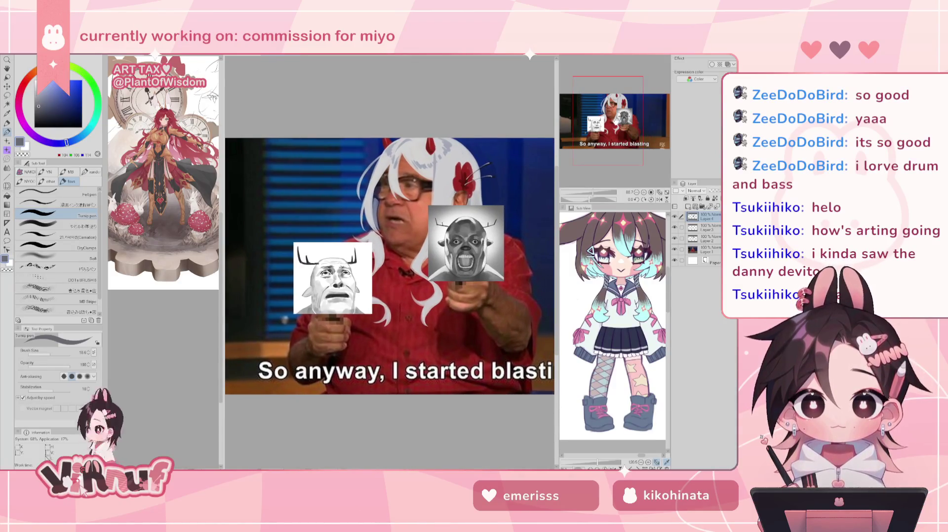
{"action": "left_click_drag", "start_coordinate": [390, 272], "coordinate": [379, 253]}
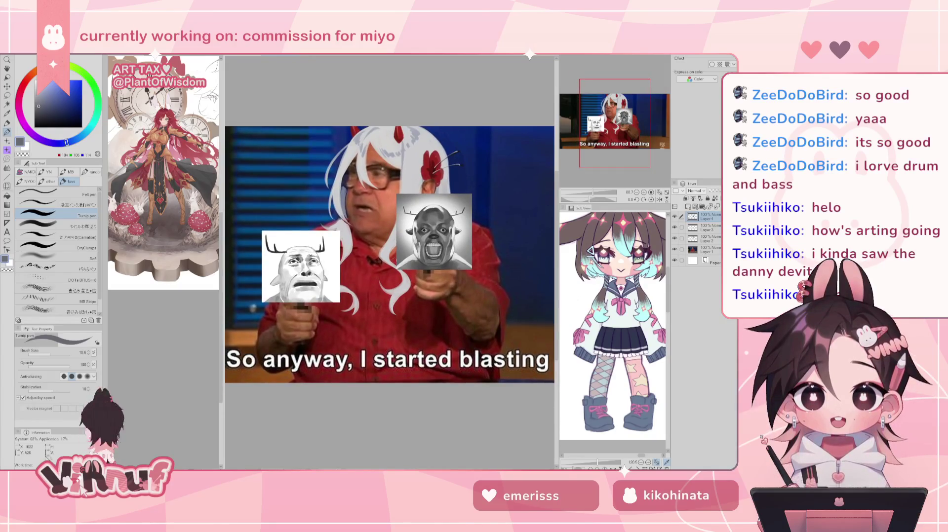
{"action": "scroll", "coordinate": [399, 259], "scroll_direction": "down", "scroll_amount": 1}
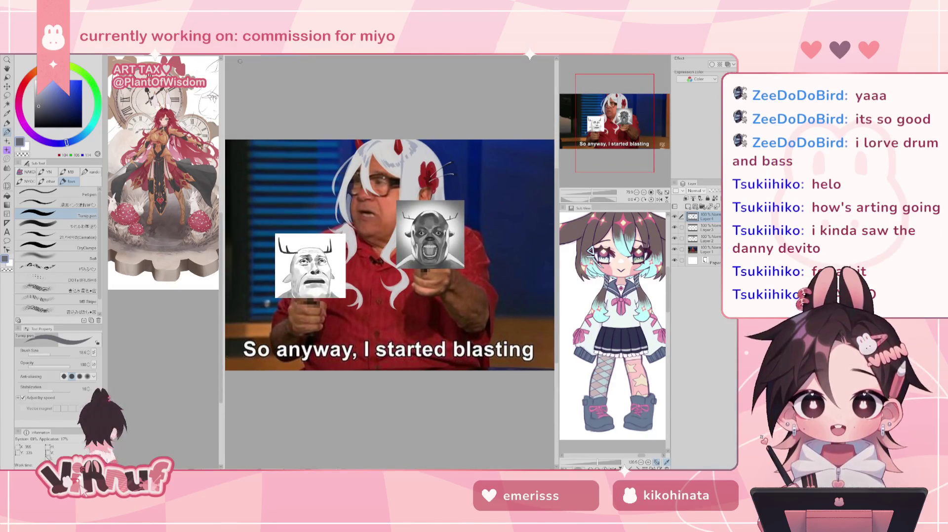
{"action": "key", "text": "ctrl+Tab"}
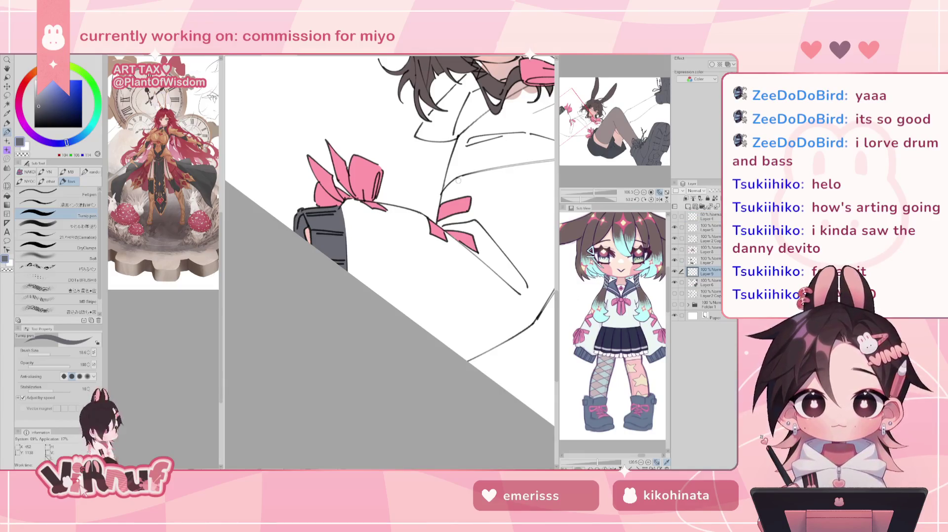
{"action": "left_click", "coordinate": [652, 200]}
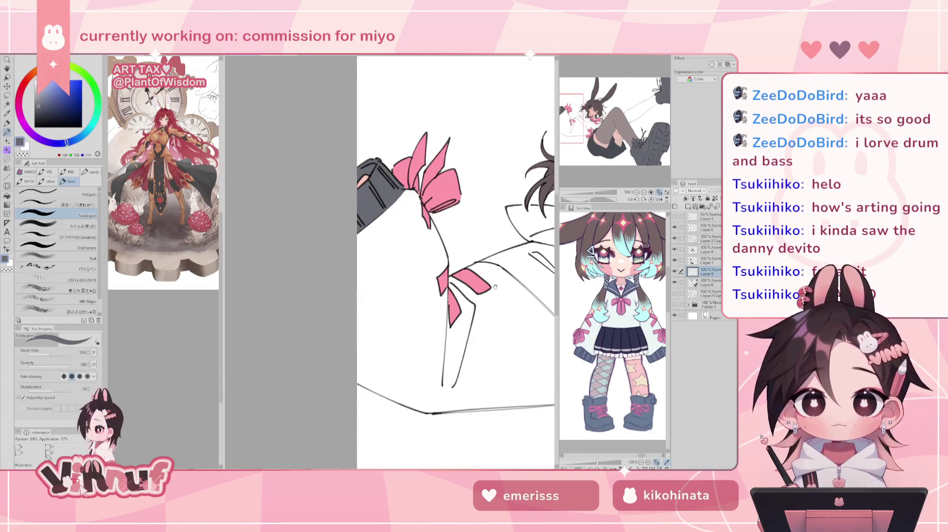
Step: Thicken the collar line with dark strokes and set the Sub View to the commission price sheet
{"action": "left_click_drag", "start_coordinate": [445, 262], "coordinate": [247, 281]}
{"action": "mouse_move", "coordinate": [315, 230]}
{"action": "left_mouse_down"}
{"action": "mouse_move", "coordinate": [345, 237]}
{"action": "mouse_move", "coordinate": [309, 231]}
{"action": "mouse_move", "coordinate": [339, 265]}
{"action": "mouse_move", "coordinate": [374, 270]}
{"action": "left_mouse_up"}
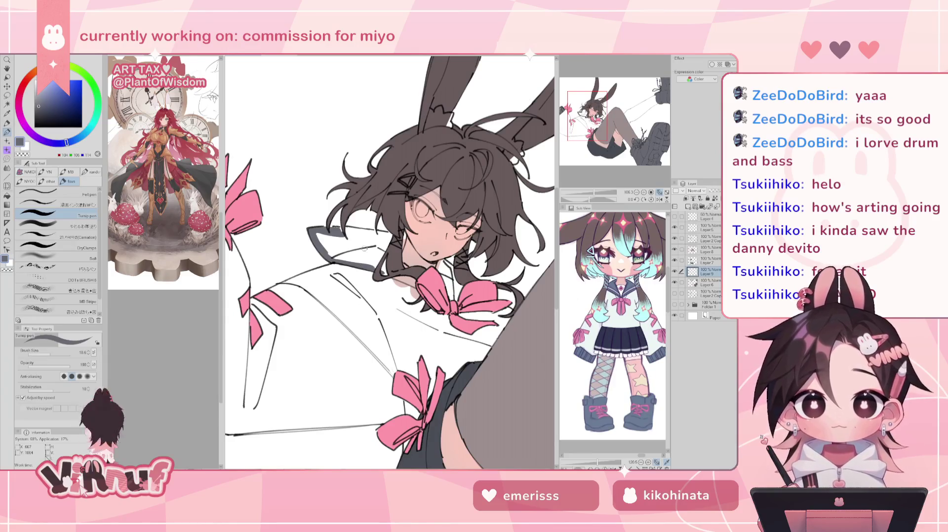
{"action": "left_click", "coordinate": [587, 208]}
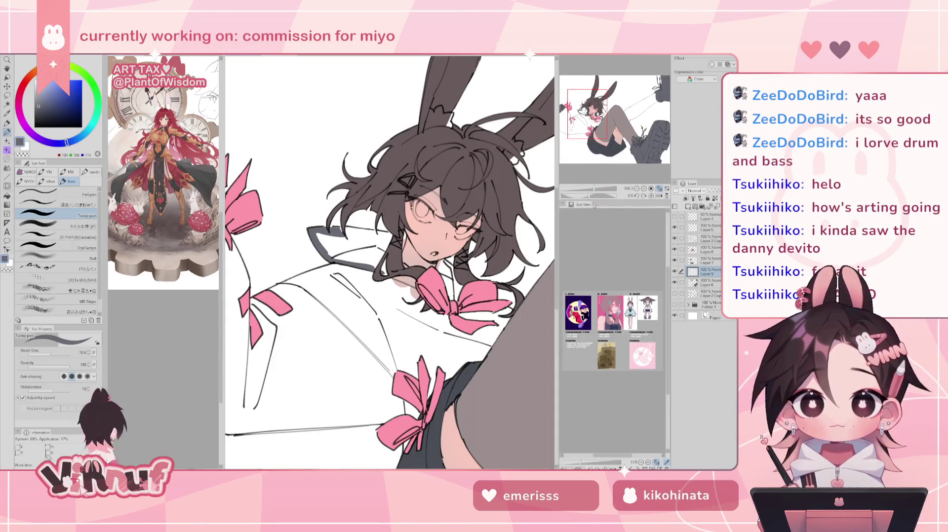
{"action": "left_click_drag", "start_coordinate": [587, 196], "coordinate": [602, 196]}
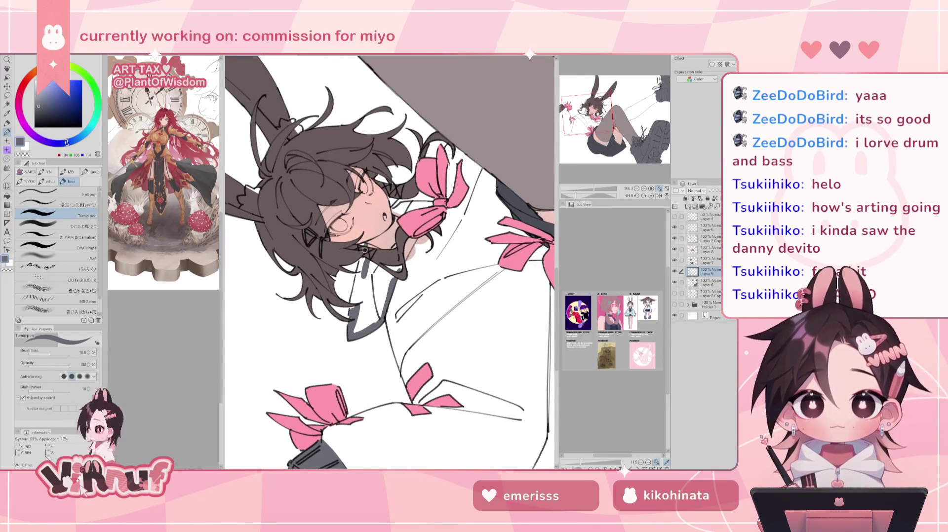
Step: Redraw the collar outline below the chin and fill the collar with dark grey
{"action": "left_click_drag", "start_coordinate": [364, 249], "coordinate": [351, 302]}
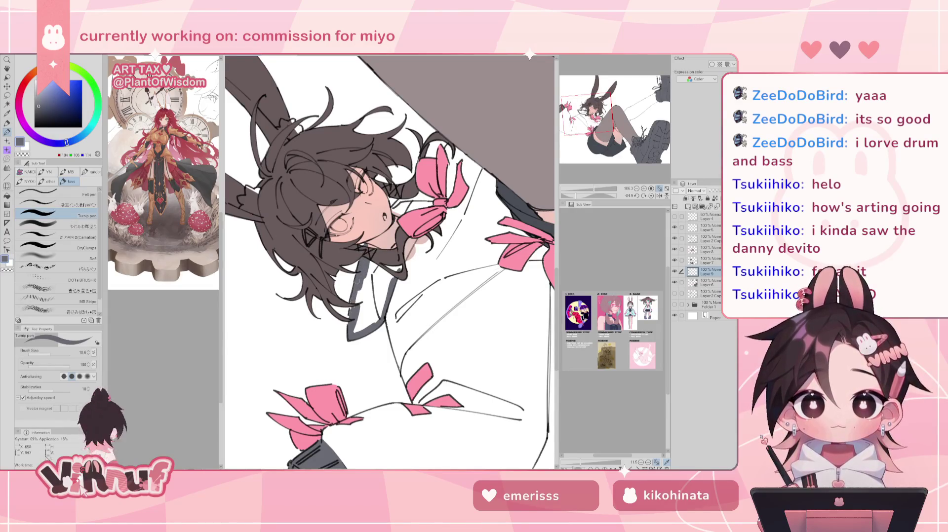
{"action": "key", "text": "ctrl+z"}
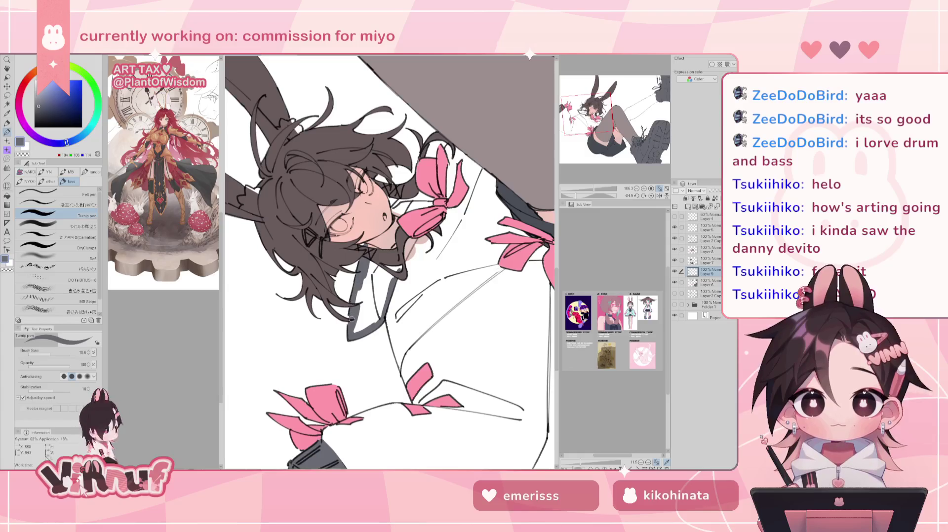
{"action": "mouse_move", "coordinate": [358, 269]}
{"action": "left_mouse_down"}
{"action": "mouse_move", "coordinate": [360, 331]}
{"action": "mouse_move", "coordinate": [380, 323]}
{"action": "mouse_move", "coordinate": [371, 331]}
{"action": "mouse_move", "coordinate": [378, 301]}
{"action": "left_mouse_up"}
{"action": "mouse_move", "coordinate": [388, 267]}
{"action": "left_mouse_down"}
{"action": "mouse_move", "coordinate": [373, 323]}
{"action": "mouse_move", "coordinate": [376, 311]}
{"action": "left_mouse_up"}
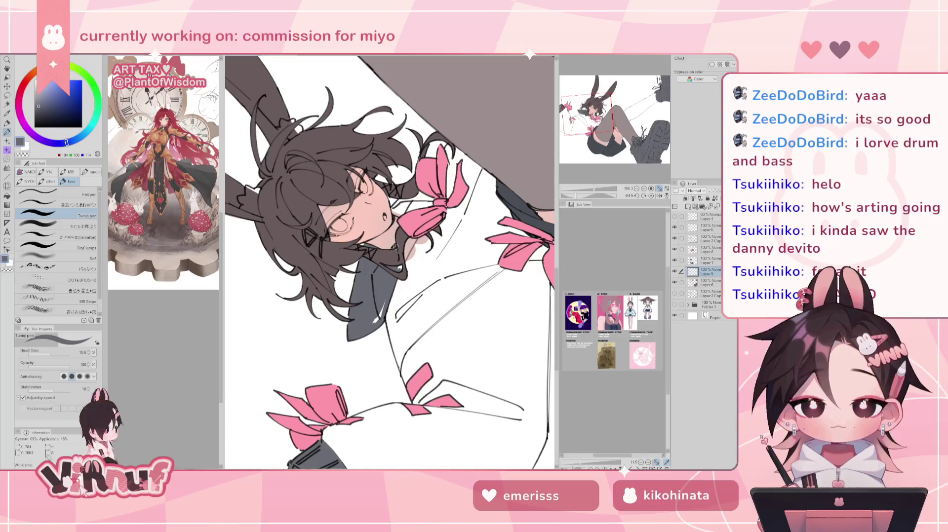
{"action": "mouse_move", "coordinate": [380, 305]}
{"action": "left_mouse_down"}
{"action": "mouse_move", "coordinate": [375, 323]}
{"action": "mouse_move", "coordinate": [417, 252]}
{"action": "left_mouse_up"}
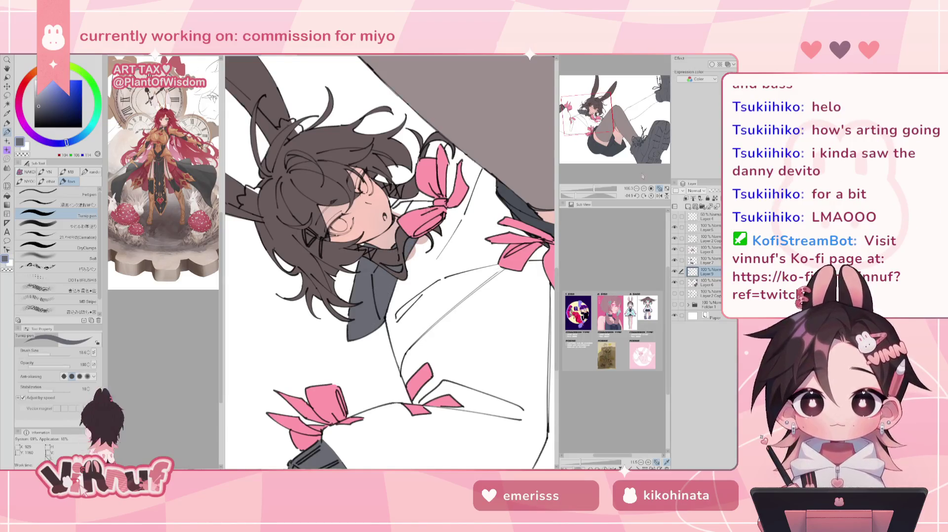
Step: Extend the dark grey sleeve fill toward the pink bow and down the sleeve edge
{"action": "left_click", "coordinate": [651, 196]}
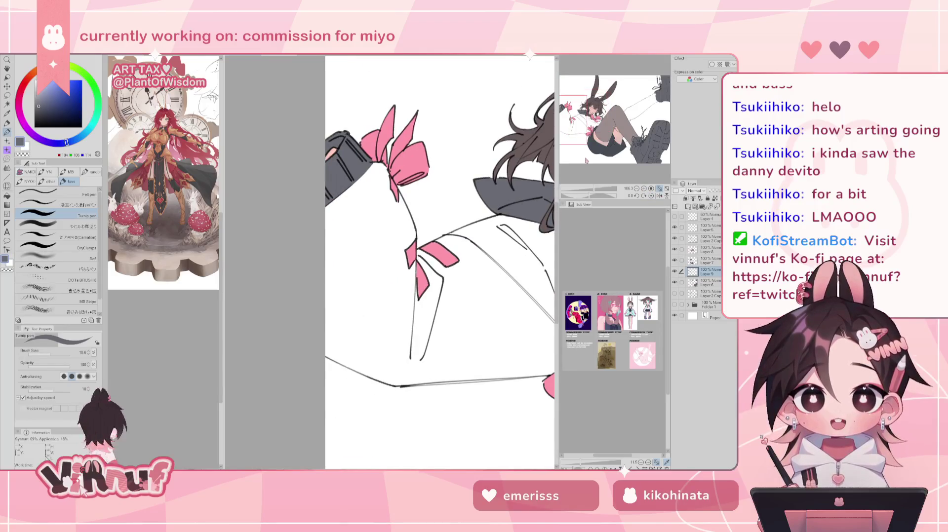
{"action": "mouse_move", "coordinate": [364, 162]}
{"action": "left_mouse_down"}
{"action": "mouse_move", "coordinate": [387, 169]}
{"action": "mouse_move", "coordinate": [420, 251]}
{"action": "mouse_move", "coordinate": [395, 306]}
{"action": "left_mouse_up"}
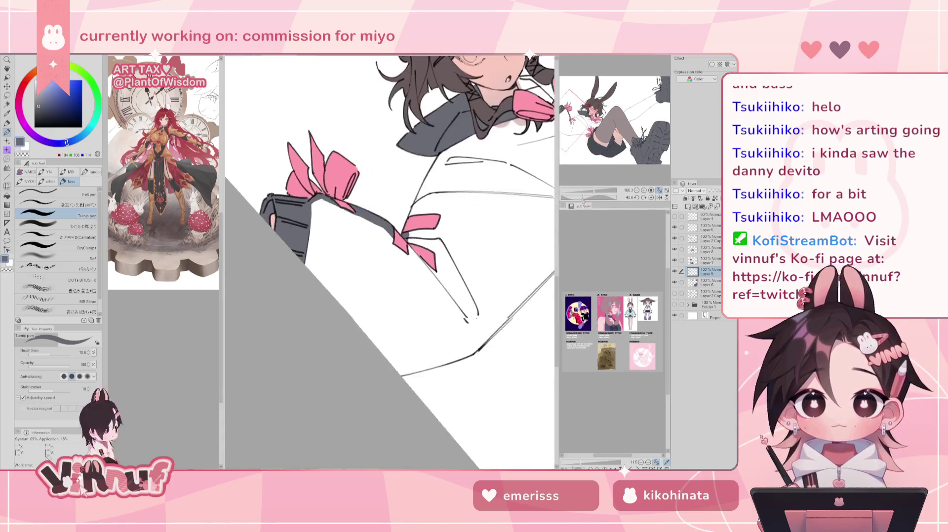
{"action": "left_click_drag", "start_coordinate": [436, 149], "coordinate": [416, 210]}
{"action": "mouse_move", "coordinate": [425, 170]}
{"action": "left_mouse_down"}
{"action": "mouse_move", "coordinate": [409, 216]}
{"action": "mouse_move", "coordinate": [427, 201]}
{"action": "mouse_move", "coordinate": [404, 246]}
{"action": "left_mouse_up"}
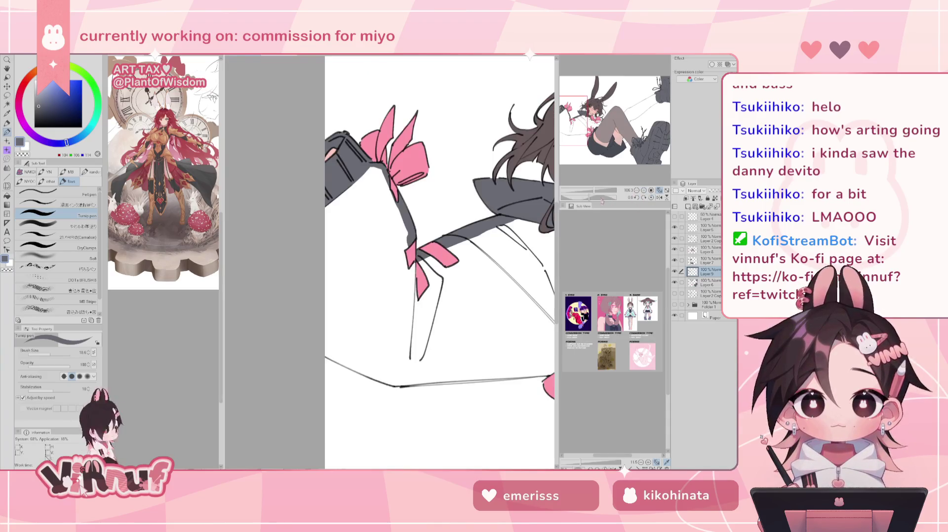
Step: Restroke the sleeve's left edge line darker and longer, retrying strokes until it is clean
{"action": "left_click_drag", "start_coordinate": [357, 295], "coordinate": [393, 234]}
{"action": "left_click_drag", "start_coordinate": [310, 202], "coordinate": [328, 274]}
{"action": "left_click_drag", "start_coordinate": [315, 237], "coordinate": [332, 282]}
{"action": "left_click_drag", "start_coordinate": [318, 216], "coordinate": [327, 273]}
{"action": "left_click_drag", "start_coordinate": [330, 272], "coordinate": [339, 289]}
{"action": "key", "text": "ctrl+z"}
{"action": "key", "text": "ctrl+z"}
{"action": "mouse_move", "coordinate": [319, 225]}
{"action": "left_mouse_down"}
{"action": "mouse_move", "coordinate": [334, 278]}
{"action": "mouse_move", "coordinate": [373, 328]}
{"action": "left_mouse_up"}
{"action": "left_click_drag", "start_coordinate": [341, 290], "coordinate": [387, 339]}
{"action": "key", "text": "ctrl+z"}
{"action": "key", "text": "ctrl+z"}
{"action": "left_click_drag", "start_coordinate": [337, 280], "coordinate": [390, 347]}
{"action": "left_click_drag", "start_coordinate": [349, 307], "coordinate": [419, 378]}
{"action": "key", "text": "ctrl+z"}
{"action": "key", "text": "ctrl+z"}
{"action": "left_click_drag", "start_coordinate": [365, 326], "coordinate": [404, 369]}
{"action": "key", "text": "ctrl+z"}
{"action": "key", "text": "ctrl+z"}
{"action": "left_click_drag", "start_coordinate": [373, 332], "coordinate": [427, 390]}
{"action": "left_click_drag", "start_coordinate": [390, 354], "coordinate": [434, 398]}
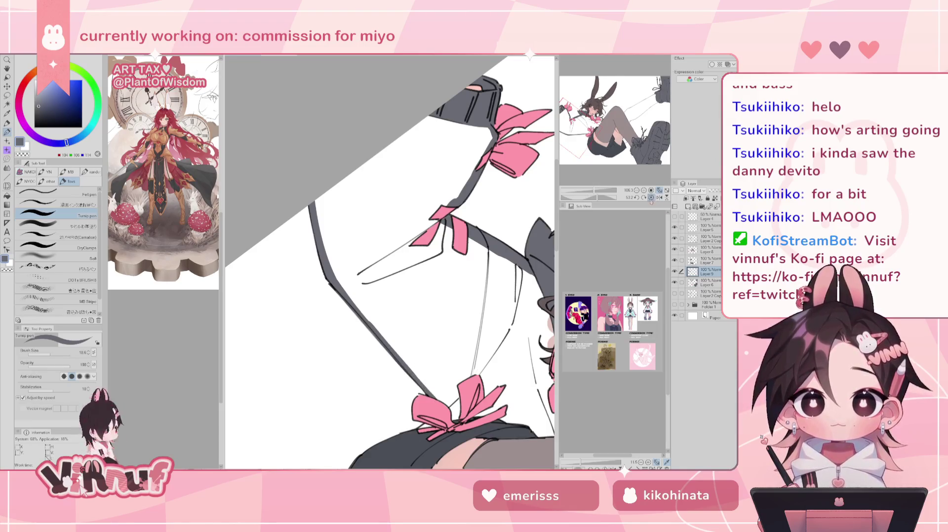
Step: Add a short dark stroke at the bow's lower edge, then pick the Eraser on Layer 8
{"action": "left_click", "coordinate": [651, 198]}
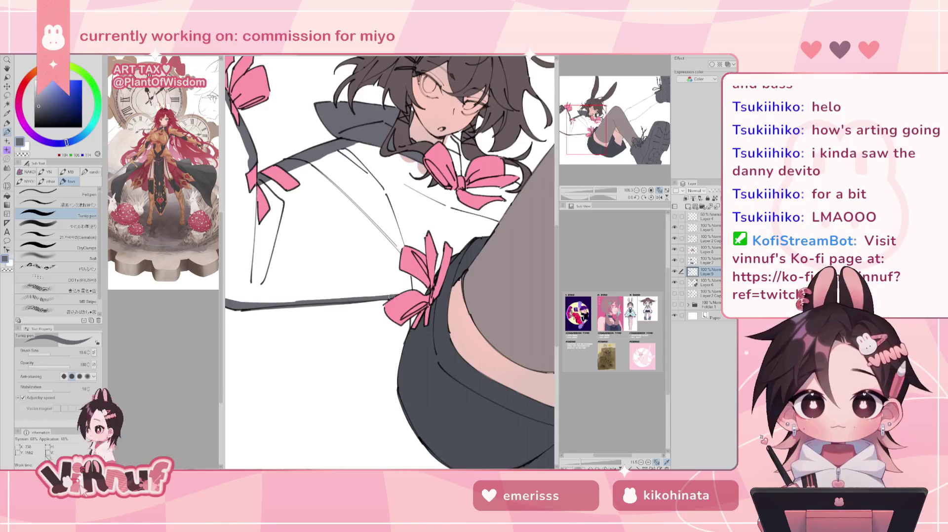
{"action": "left_click_drag", "start_coordinate": [412, 319], "coordinate": [411, 327]}
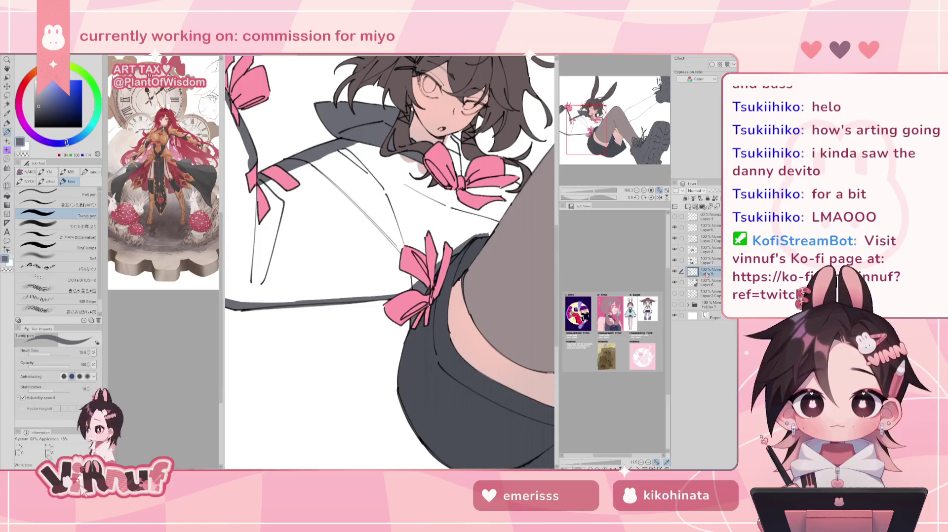
{"action": "left_click", "coordinate": [706, 249]}
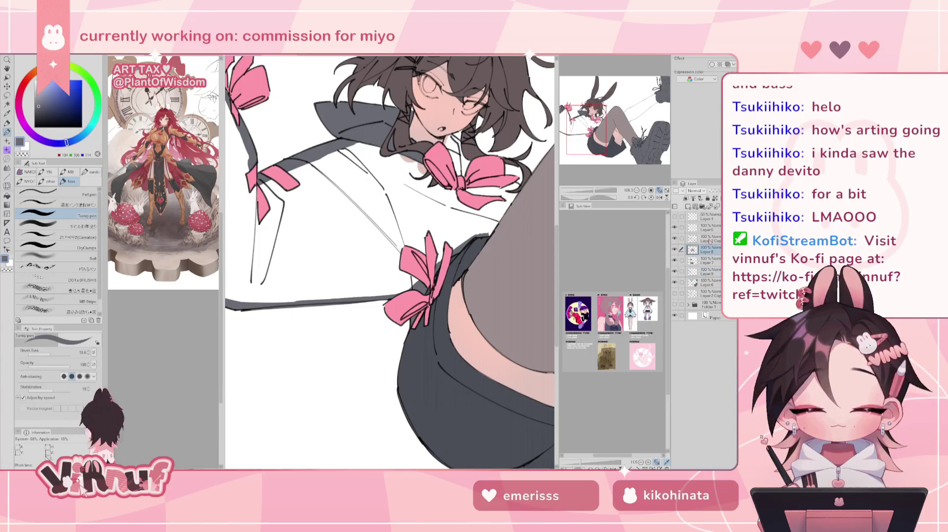
{"action": "key", "text": "e"}
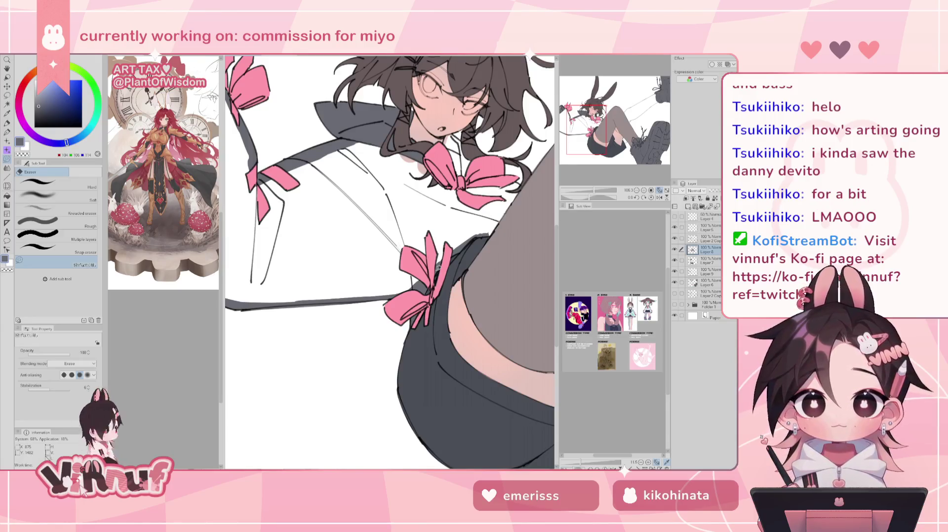
{"action": "key", "text": "p"}
{"action": "left_click", "coordinate": [710, 271]}
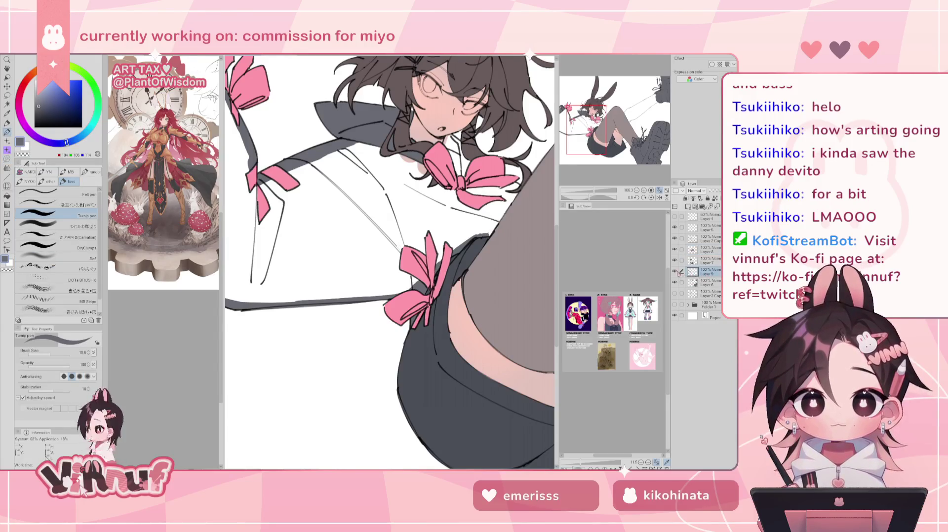
{"action": "left_click", "coordinate": [674, 271]}
{"action": "key", "text": "ctrl+z"}
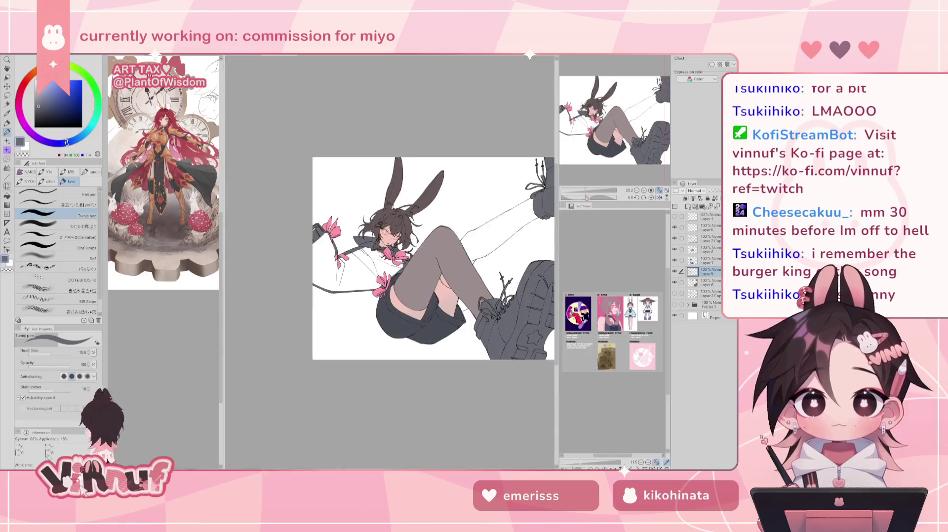
{"action": "scroll", "coordinate": [432, 241], "scroll_direction": "down", "scroll_amount": 3}
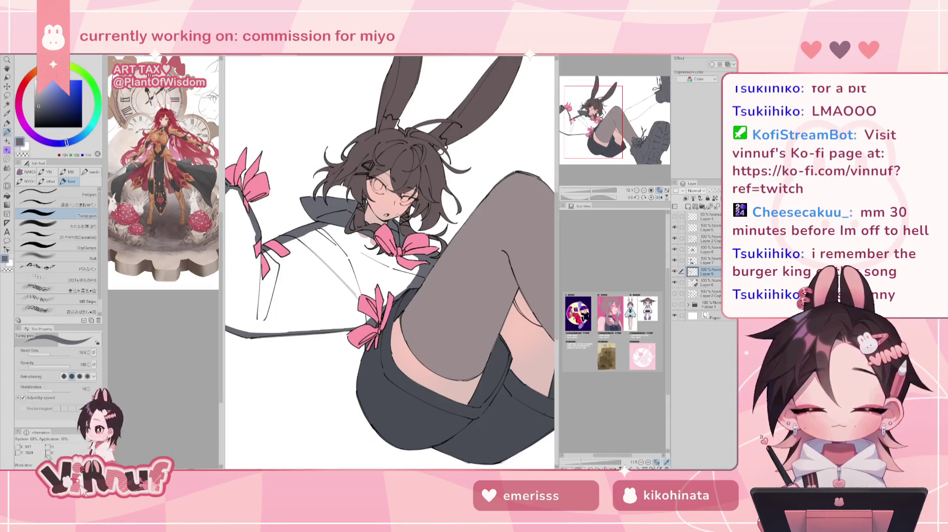
Step: Fill the shirt with dark grey, then paint dark grey around the shorts' edge and under the thigh
{"action": "key", "text": "g"}
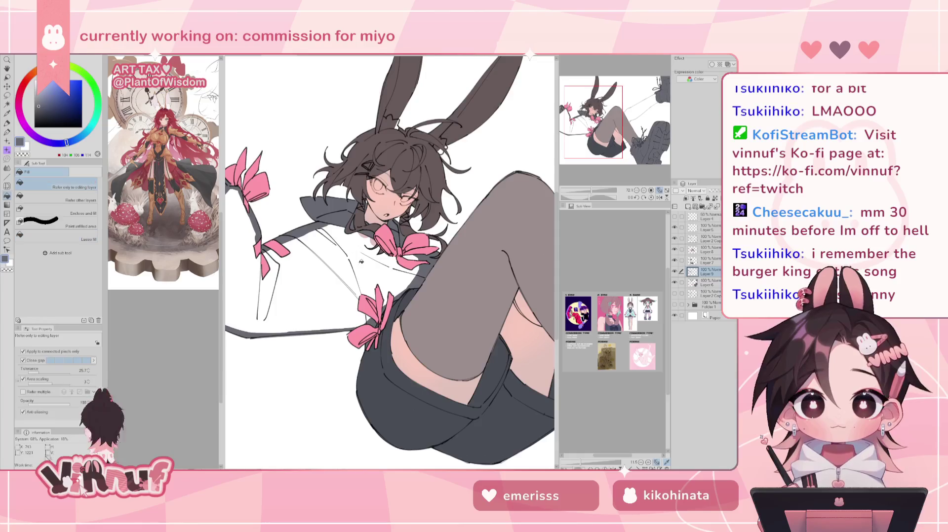
{"action": "left_click", "coordinate": [361, 260]}
{"action": "left_click_drag", "start_coordinate": [620, 131], "coordinate": [642, 144]}
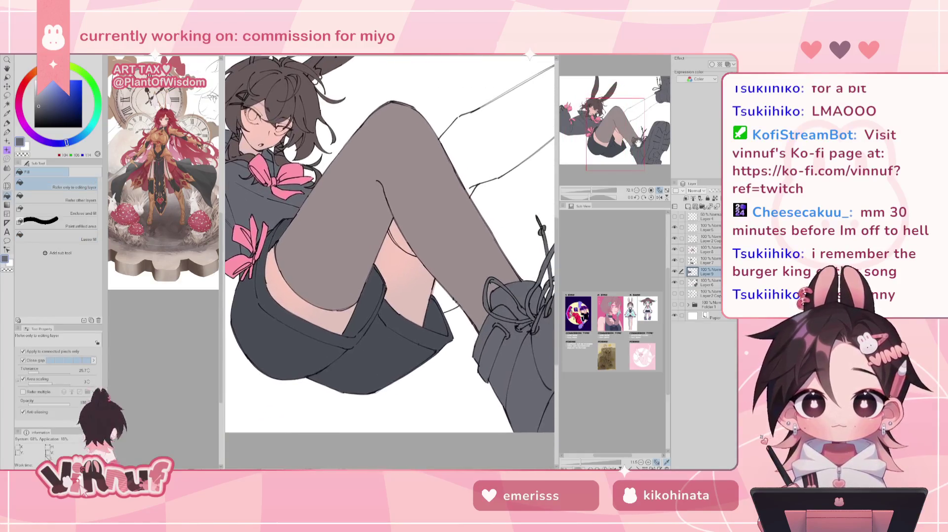
{"action": "key", "text": "p"}
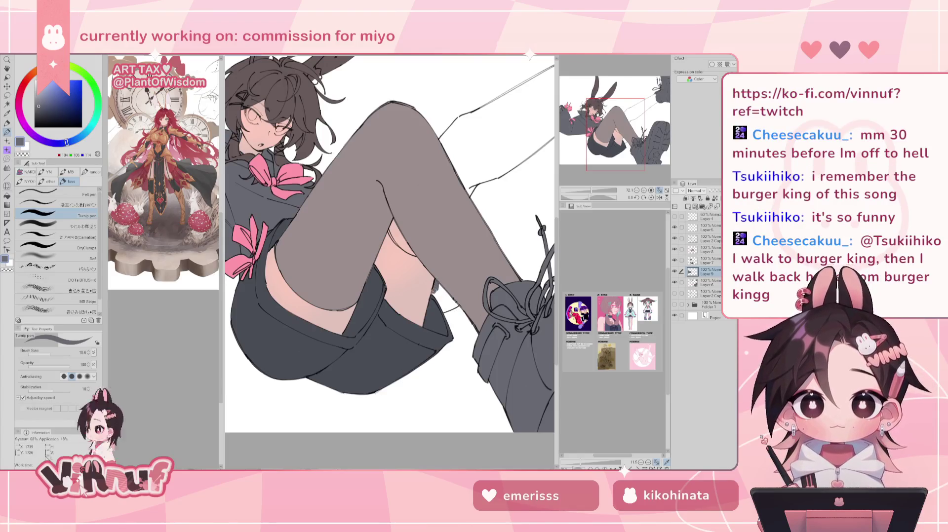
{"action": "mouse_move", "coordinate": [434, 294]}
{"action": "left_mouse_down"}
{"action": "mouse_move", "coordinate": [445, 308]}
{"action": "mouse_move", "coordinate": [455, 310]}
{"action": "mouse_move", "coordinate": [457, 299]}
{"action": "left_mouse_up"}
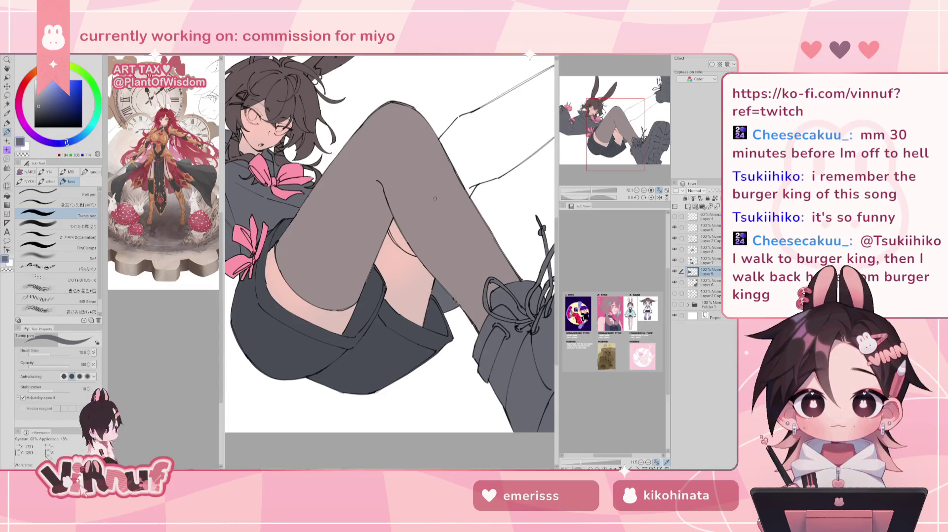
{"action": "scroll", "coordinate": [478, 246], "scroll_direction": "down", "scroll_amount": 1}
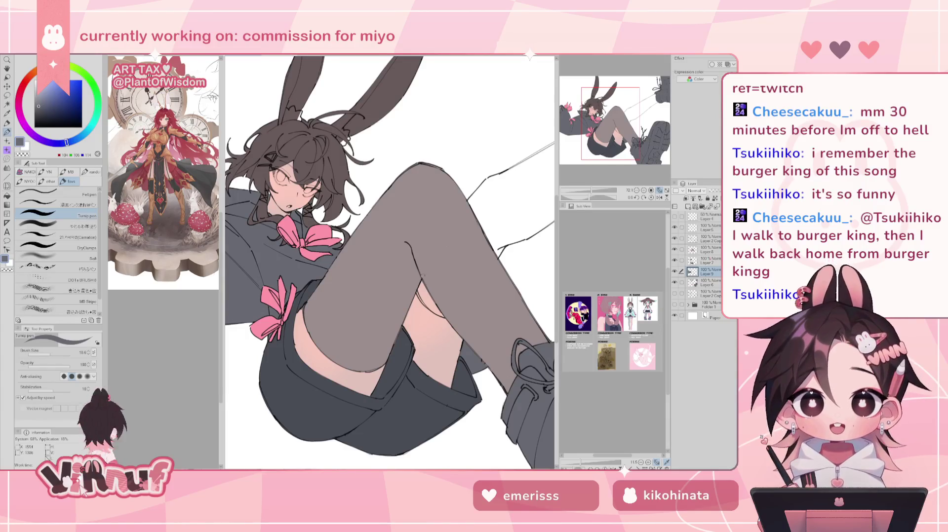
{"action": "left_click_drag", "start_coordinate": [420, 287], "coordinate": [442, 314]}
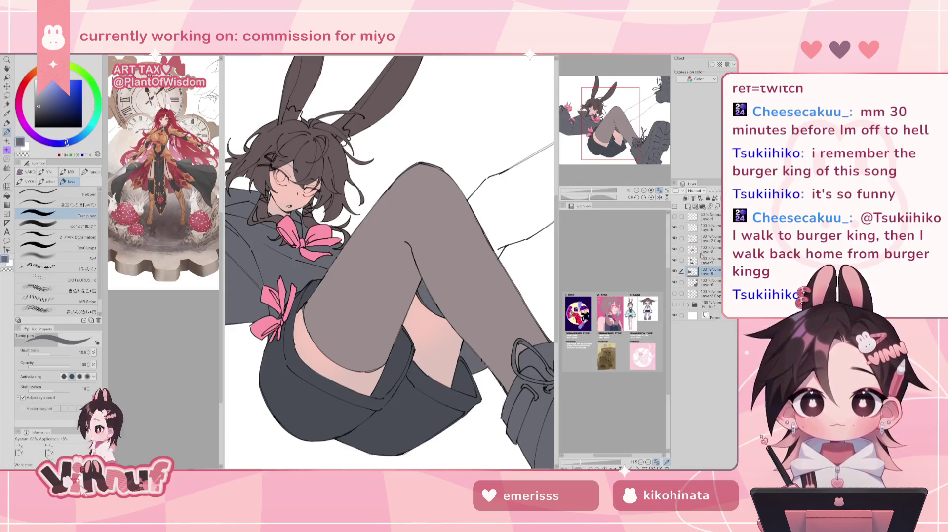
Step: Pass through Layers 8 and 6, then return to Layer 9 with the pen and zoom in on the legs
{"action": "left_click", "coordinate": [707, 249]}
{"action": "key", "text": "e"}
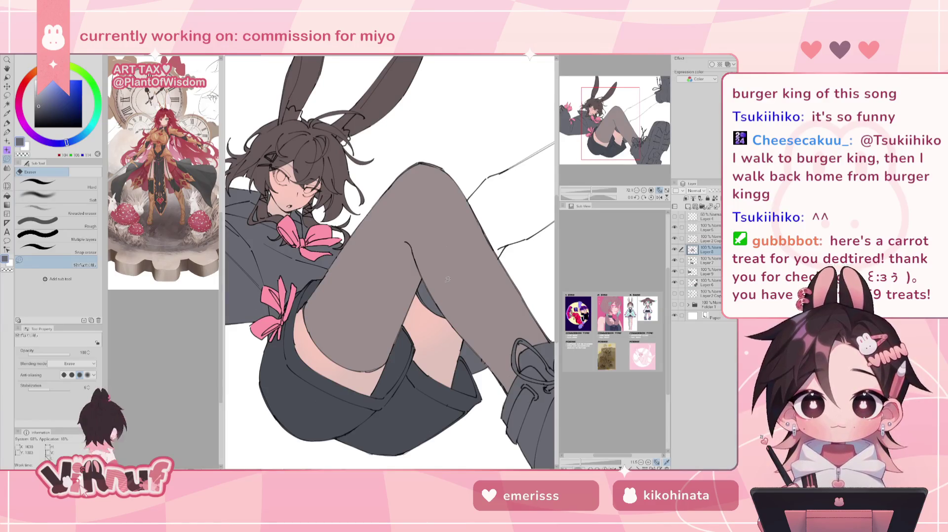
{"action": "left_click", "coordinate": [706, 283]}
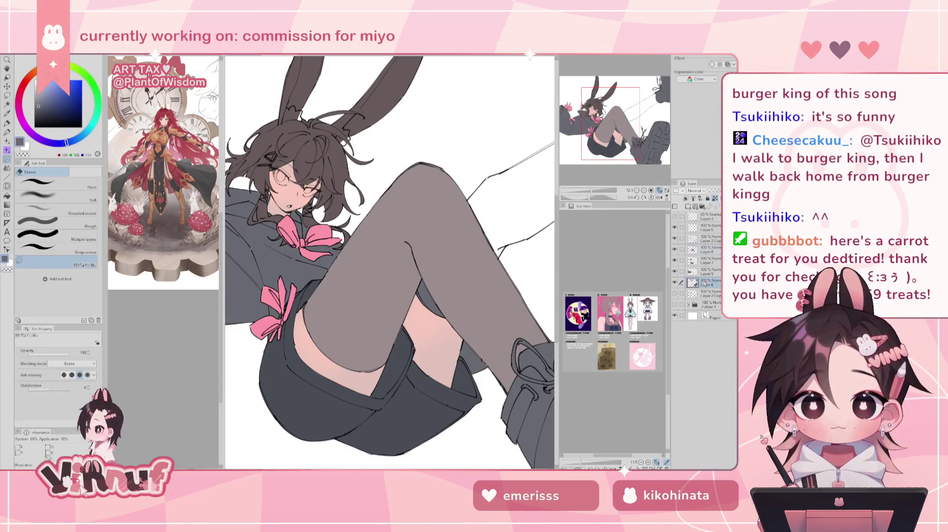
{"action": "key", "text": "p"}
{"action": "left_click", "coordinate": [710, 272]}
{"action": "scroll", "coordinate": [400, 352], "scroll_direction": "up", "scroll_amount": 3}
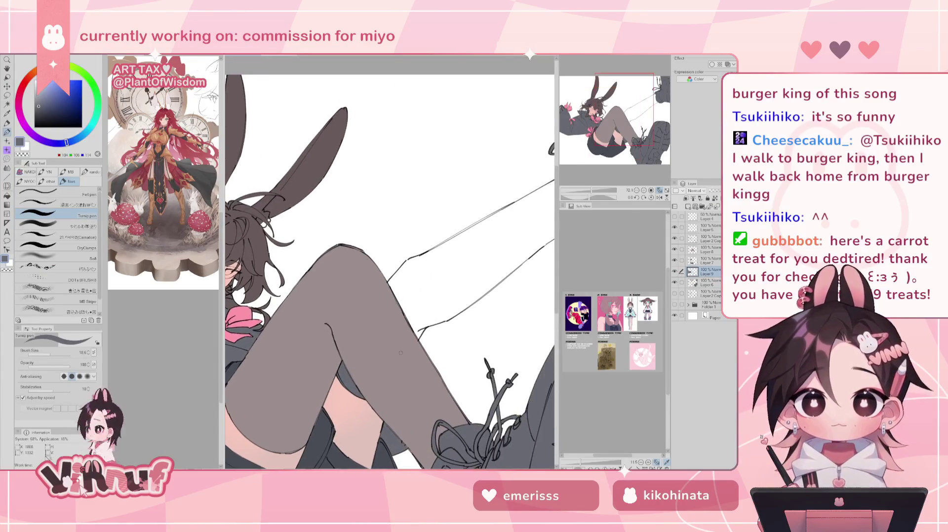
Step: Rotate the legs upright, set Fill to refer to other layers, and undo a trial grey leg fill
{"action": "left_click_drag", "start_coordinate": [401, 352], "coordinate": [432, 306]}
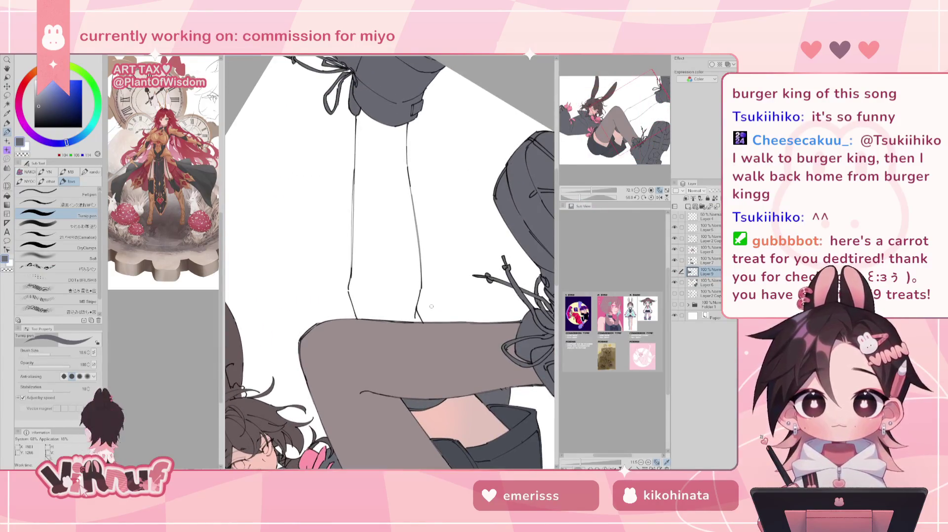
{"action": "key", "text": "g"}
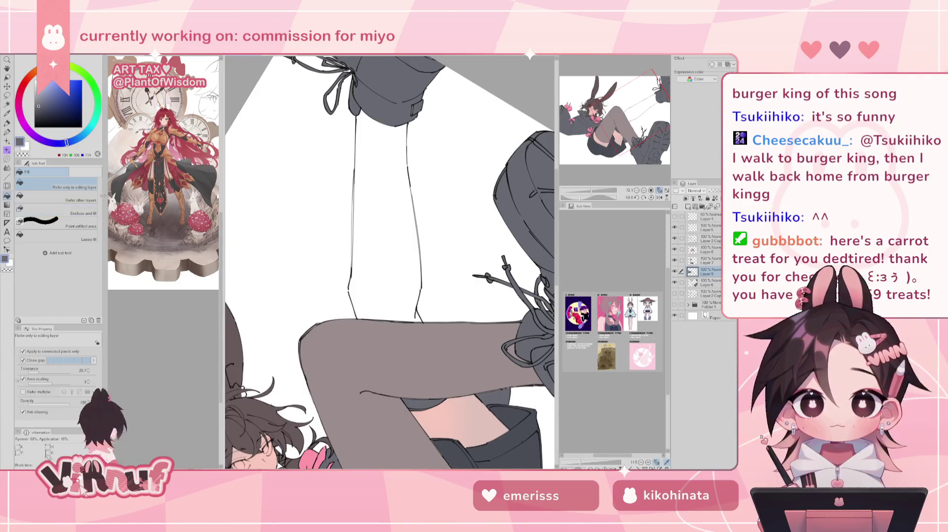
{"action": "left_click", "coordinate": [86, 196]}
{"action": "left_click", "coordinate": [392, 171]}
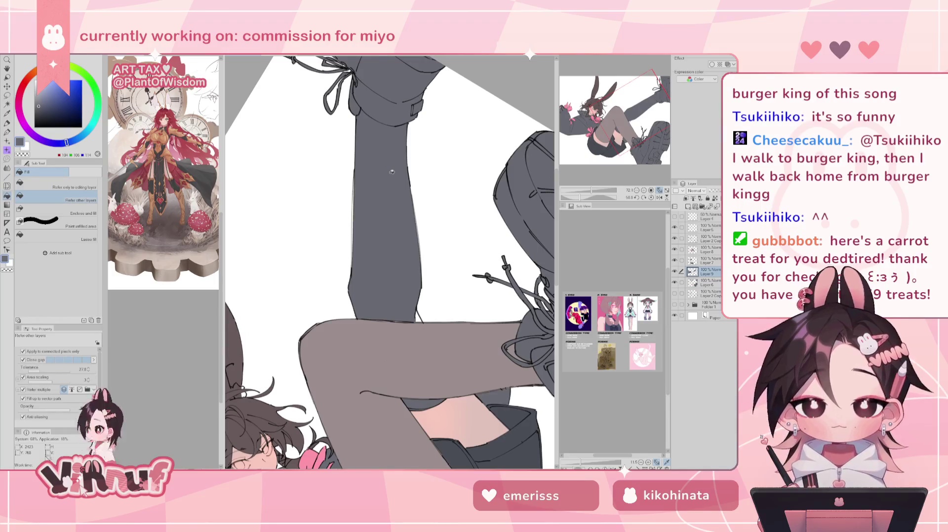
{"action": "key", "text": "ctrl+z"}
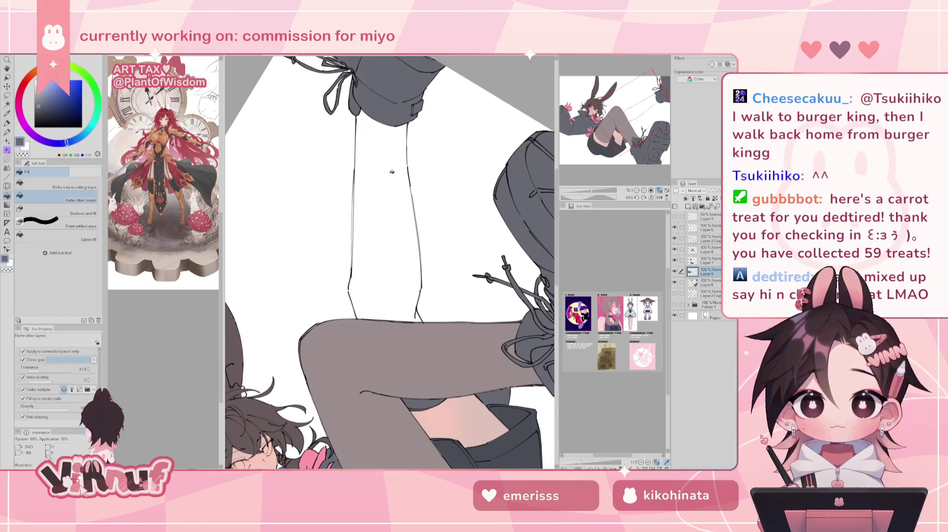
Step: Reset the rotation, choose a pale pink, and fill the lower leg between the shoes
{"action": "scroll", "coordinate": [644, 355], "scroll_direction": "up", "scroll_amount": 5}
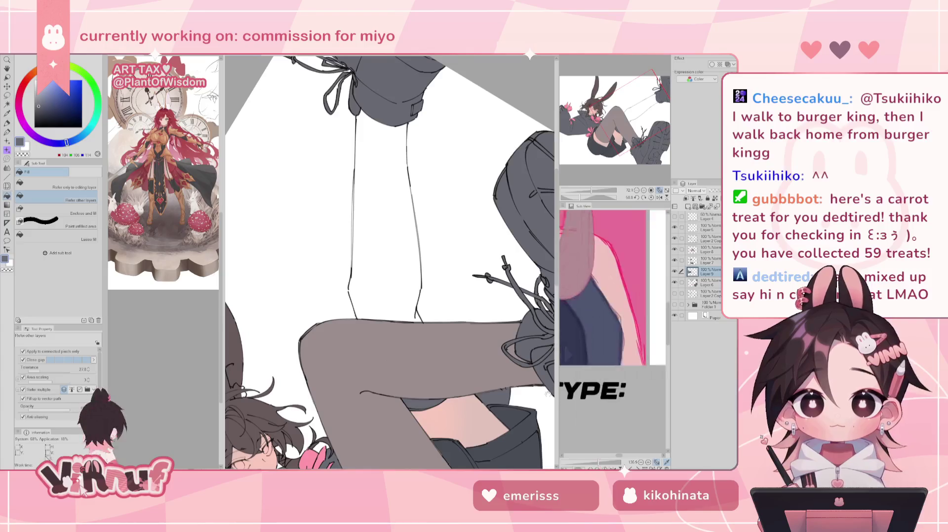
{"action": "scroll", "coordinate": [645, 354], "scroll_direction": "up", "scroll_amount": 1}
{"action": "scroll", "coordinate": [634, 348], "scroll_direction": "up", "scroll_amount": 1}
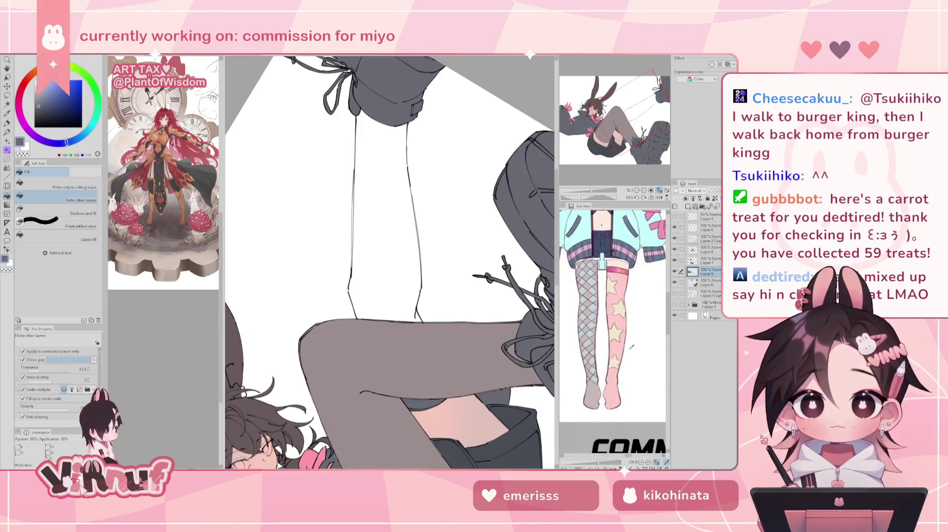
{"action": "left_click", "coordinate": [651, 198]}
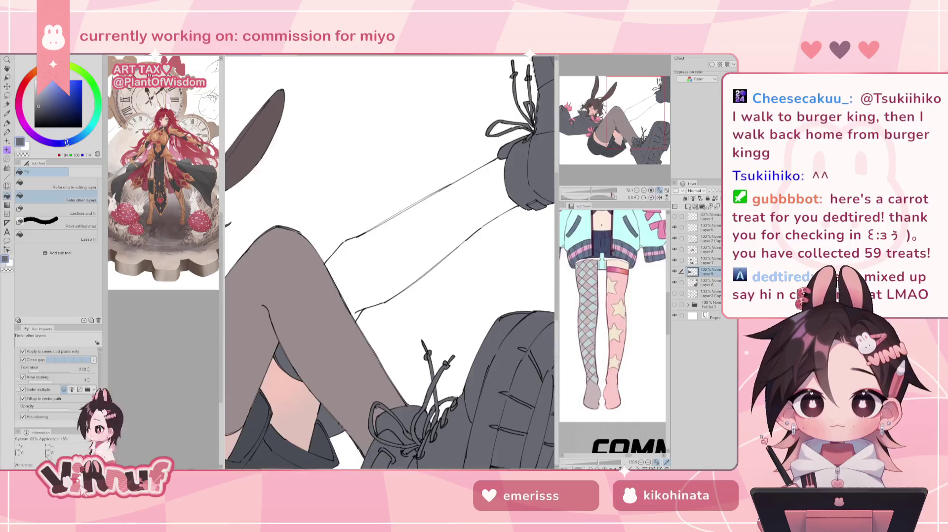
{"action": "scroll", "coordinate": [390, 261], "scroll_direction": "down", "scroll_amount": 2}
{"action": "left_click", "coordinate": [234, 291], "text": "alt"}
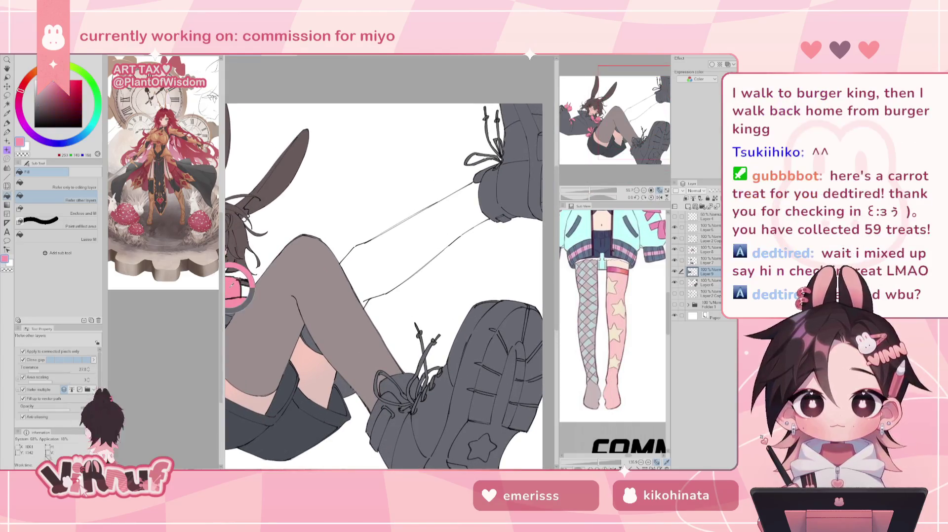
{"action": "left_click", "coordinate": [232, 291], "text": "alt"}
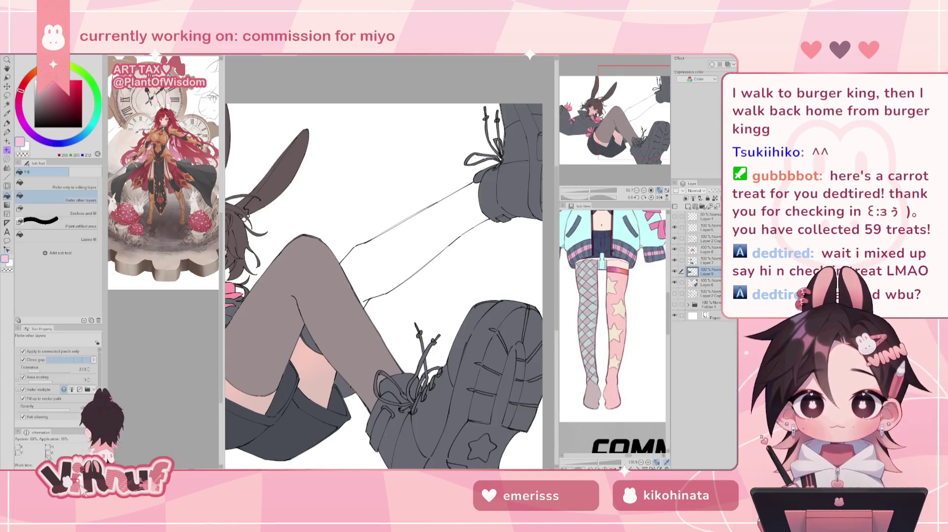
{"action": "left_click", "coordinate": [419, 243]}
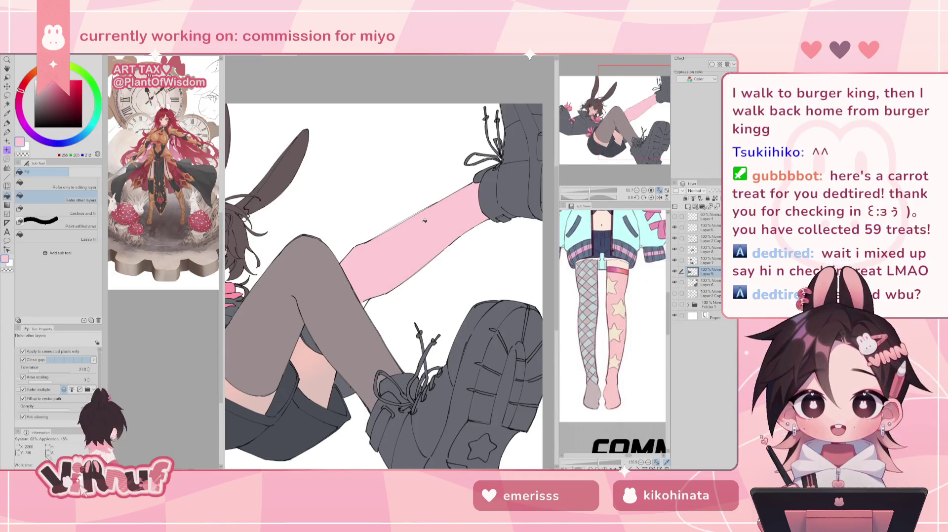
{"action": "key", "text": "ctrl+0"}
{"action": "scroll", "coordinate": [312, 326], "scroll_direction": "up", "scroll_amount": 5}
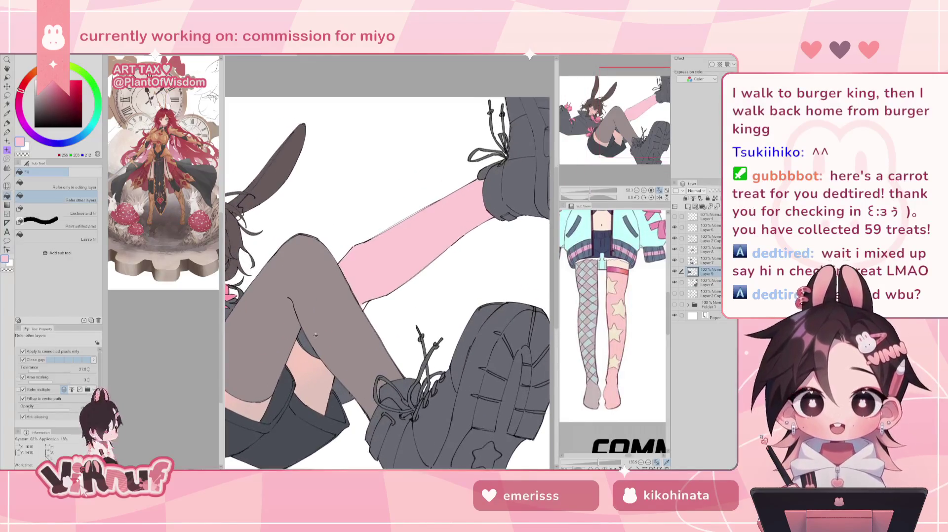
{"action": "left_click_drag", "start_coordinate": [313, 326], "coordinate": [342, 319]}
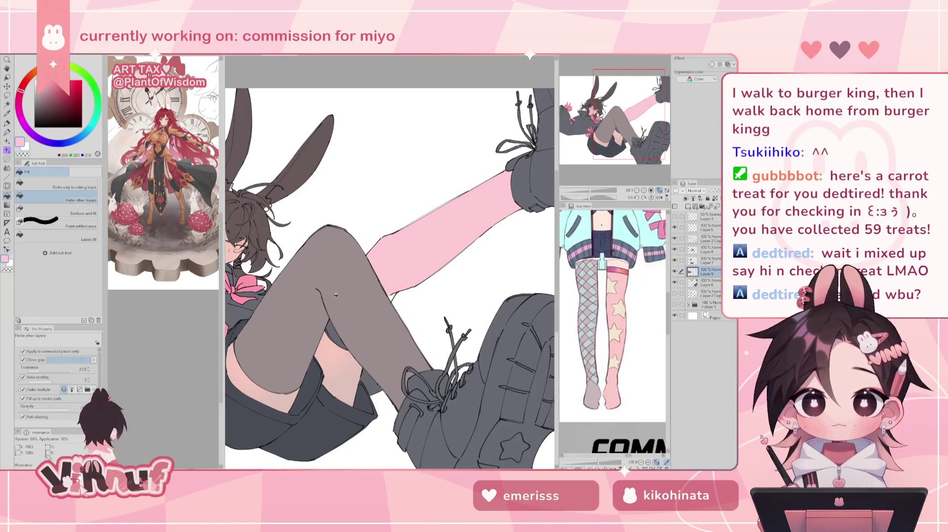
Step: Switch to the pen at about size 157 and briefly check the meme image document
{"action": "key", "text": "p"}
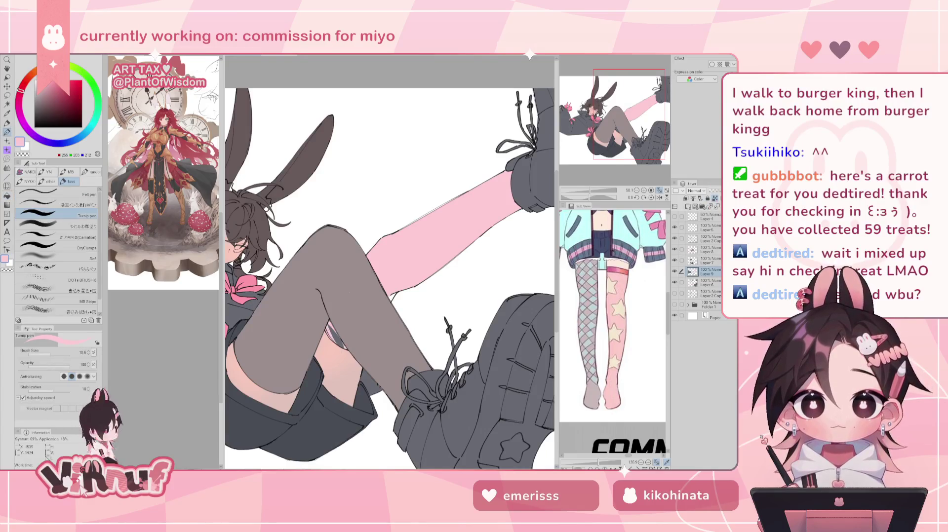
{"action": "left_click_drag", "start_coordinate": [335, 322], "coordinate": [347, 312]}
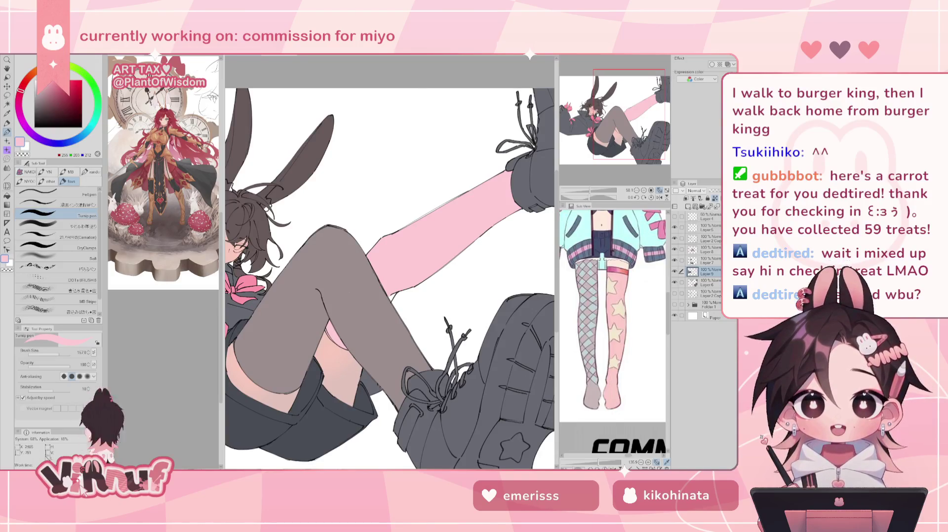
{"action": "left_click", "coordinate": [280, 58]}
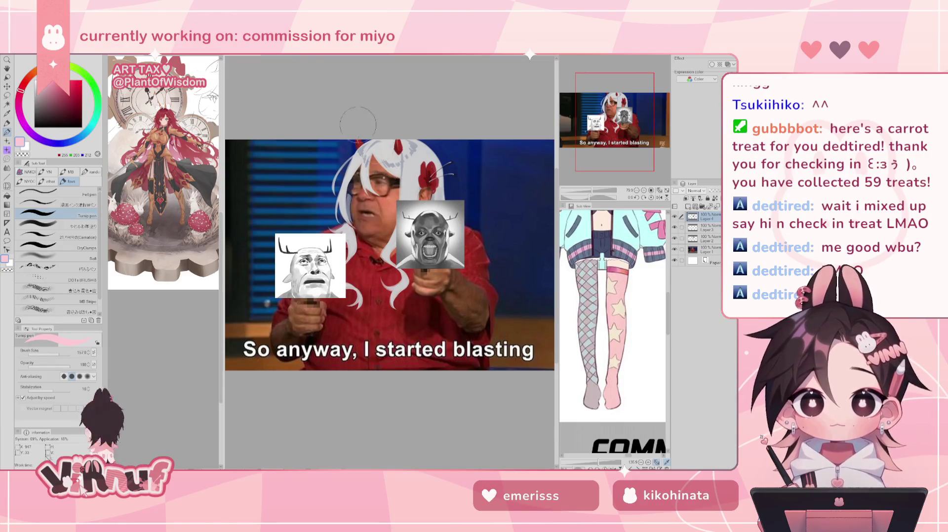
{"action": "key", "text": "ctrl+Tab"}
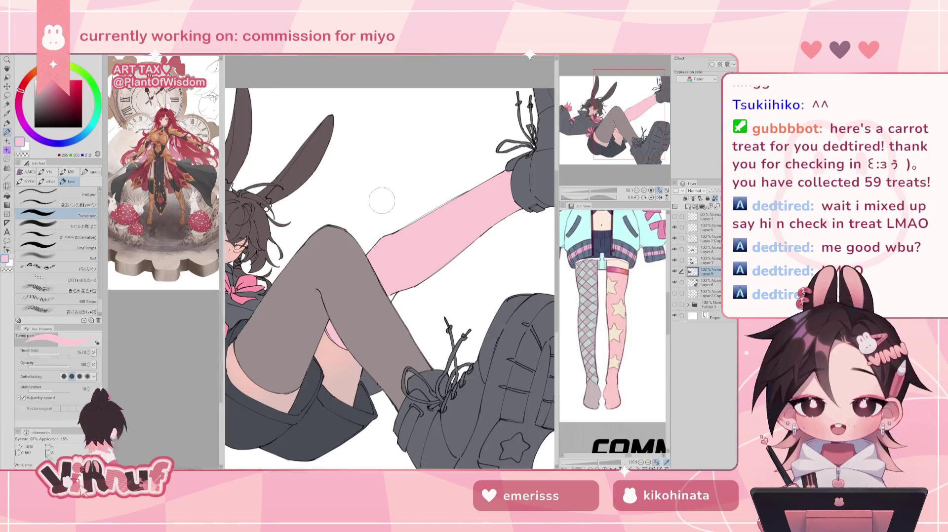
Step: Shrink the brush to about 21, tidy the pink along the tilted leg, then reset rotation
{"action": "left_click_drag", "start_coordinate": [622, 113], "coordinate": [606, 121]}
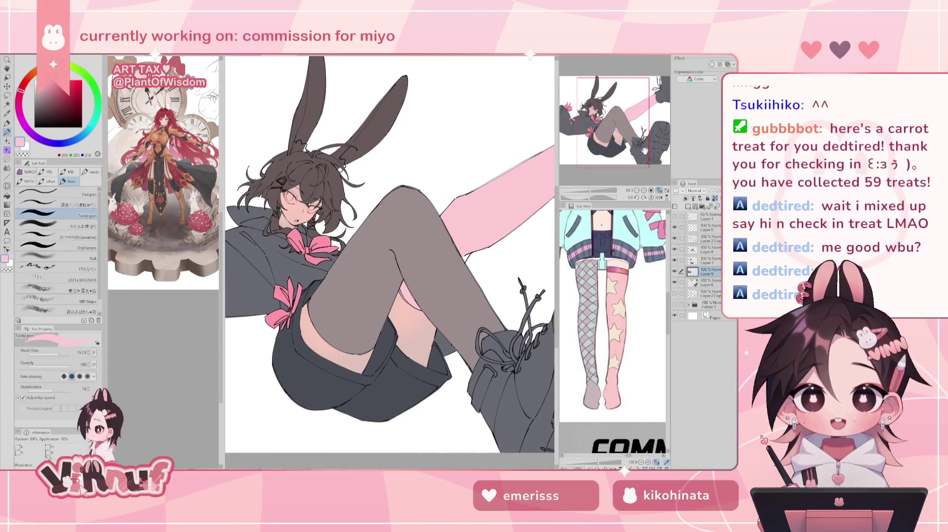
{"action": "scroll", "coordinate": [620, 113], "scroll_direction": "up", "scroll_amount": 3}
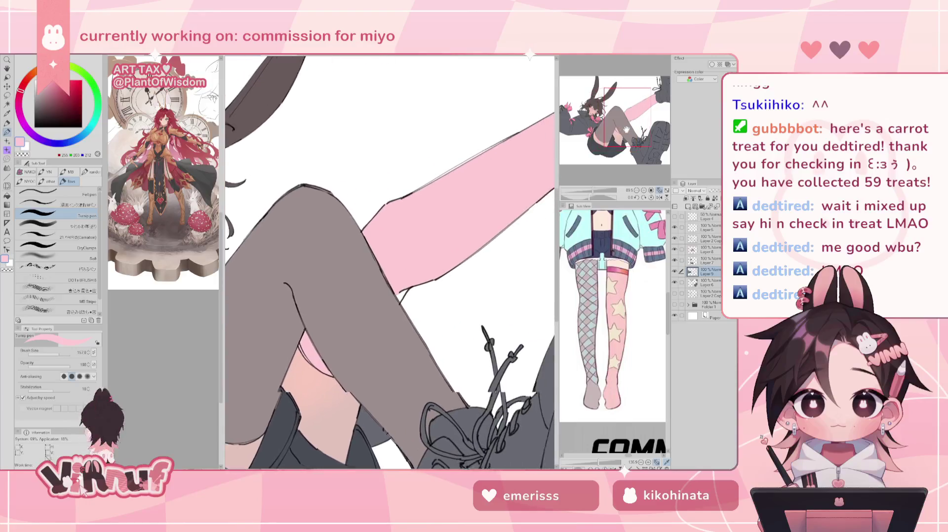
{"action": "key", "text": "bracketleft"}
{"action": "key", "text": "bracketleft"}
{"action": "key", "text": "bracketleft"}
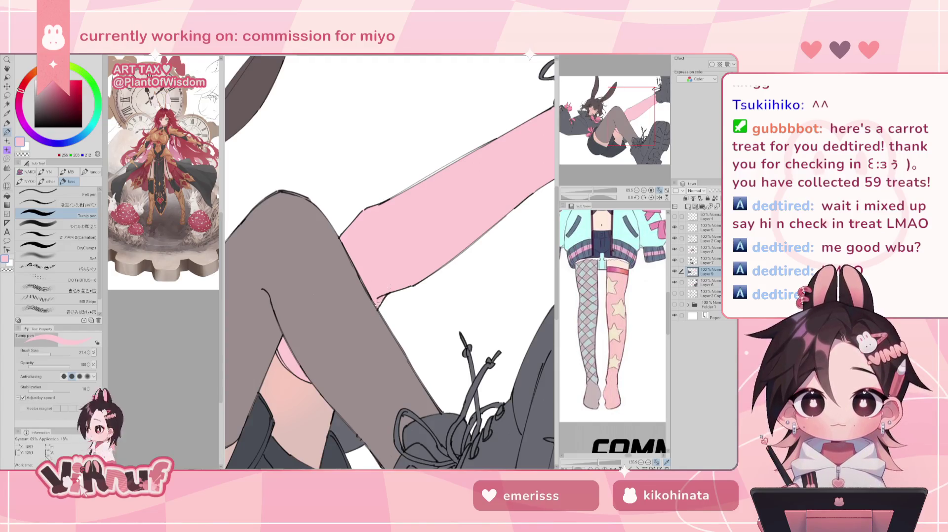
{"action": "left_click_drag", "start_coordinate": [409, 236], "coordinate": [390, 247]}
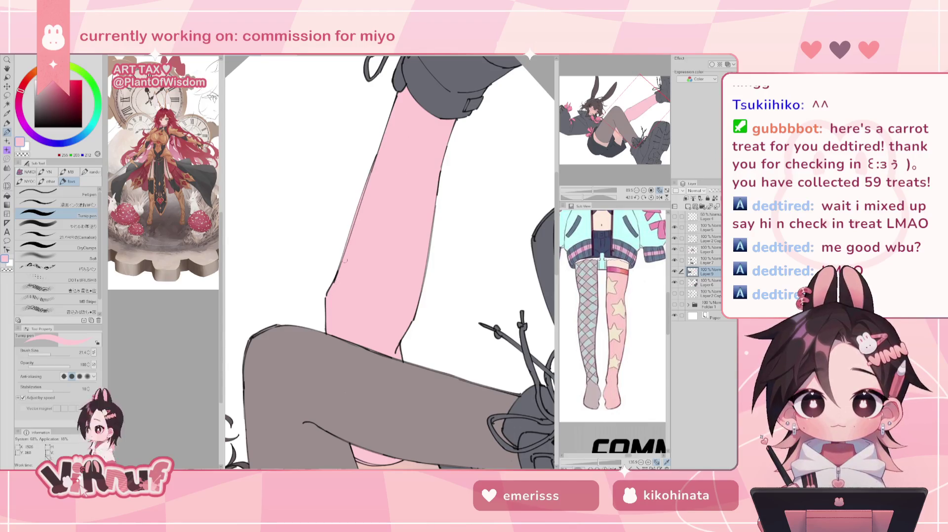
{"action": "left_click", "coordinate": [652, 197]}
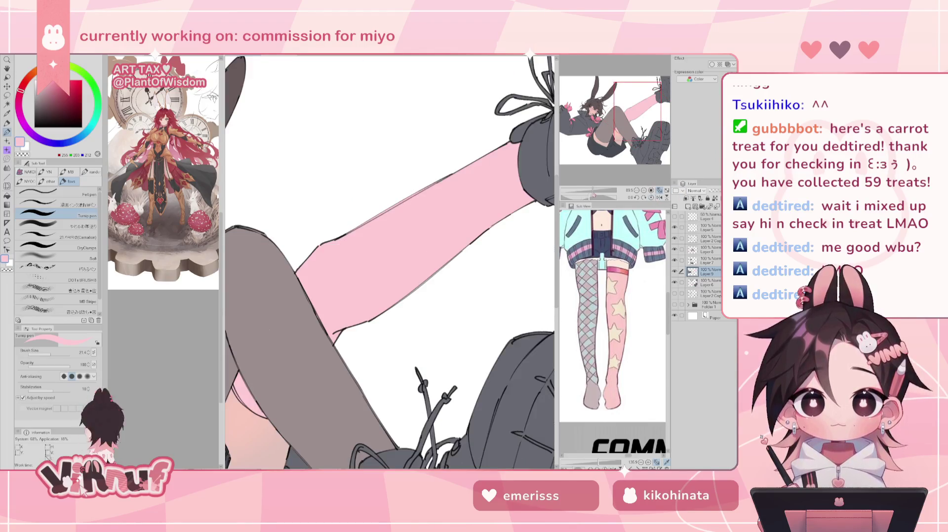
{"action": "left_click", "coordinate": [659, 190]}
{"action": "scroll", "coordinate": [604, 147], "scroll_direction": "down", "scroll_amount": 3}
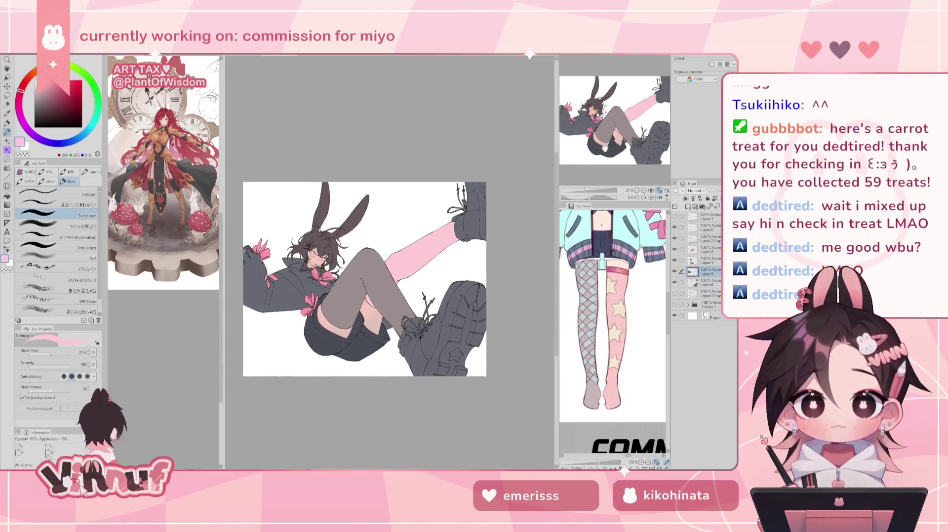
Step: Sample the pink skin colour from the drawing and enlarge the brush to about 147
{"action": "scroll", "coordinate": [603, 148], "scroll_direction": "up", "scroll_amount": 5}
{"action": "left_click", "coordinate": [263, 287], "text": "alt"}
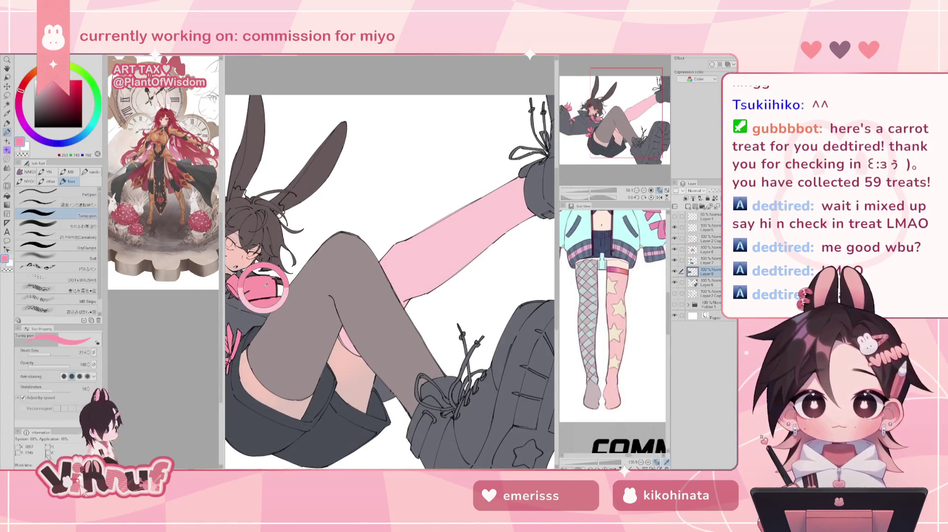
{"action": "left_click_drag", "start_coordinate": [388, 255], "coordinate": [410, 254]}
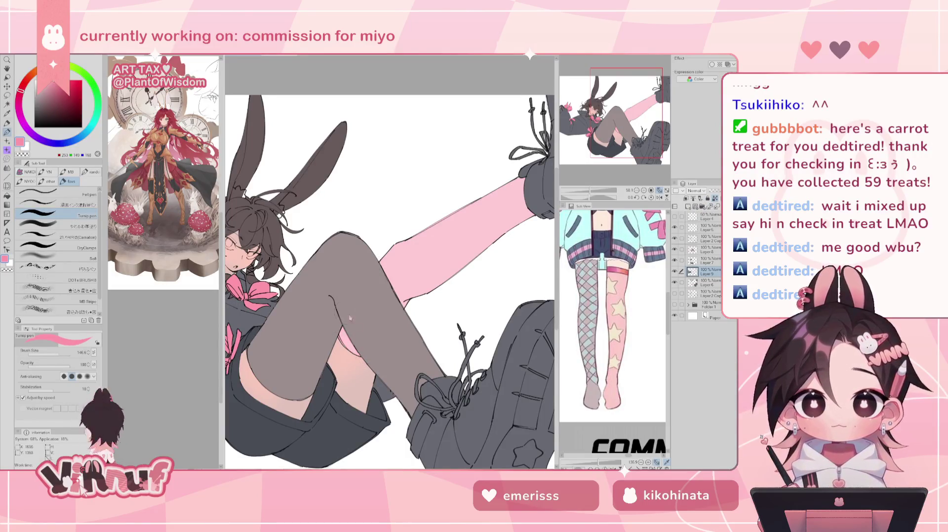
{"action": "scroll", "coordinate": [615, 121], "scroll_direction": "down", "scroll_amount": 2}
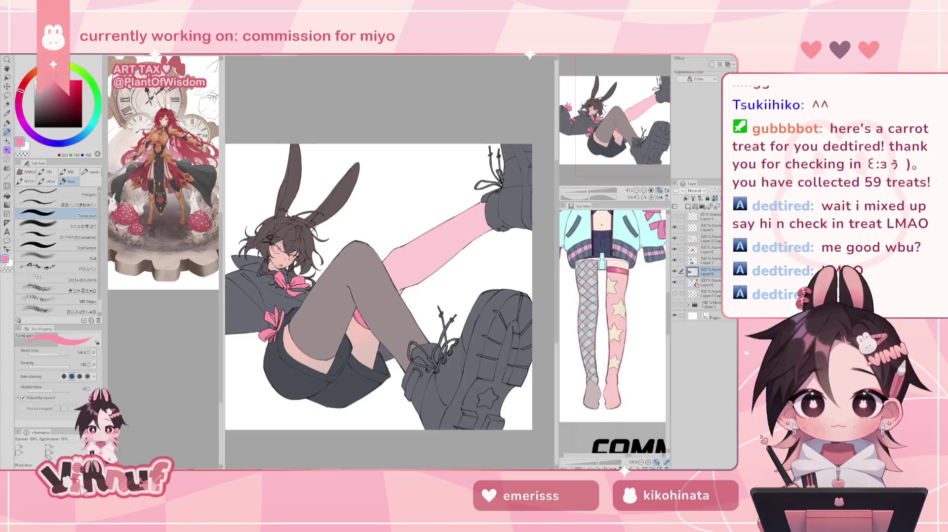
Step: Hide and re-show Layers 9 and 7 to see their contents, selecting Layer 6 then Layer 7
{"action": "left_click", "coordinate": [675, 282]}
{"action": "left_click", "coordinate": [674, 282]}
{"action": "left_click", "coordinate": [703, 282]}
{"action": "left_click", "coordinate": [675, 272]}
{"action": "left_click", "coordinate": [675, 272]}
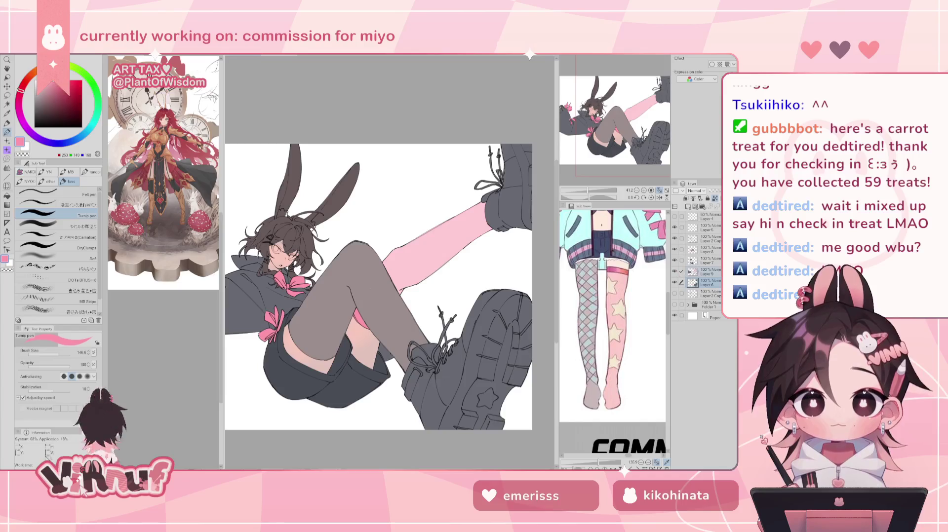
{"action": "left_click", "coordinate": [707, 261]}
{"action": "left_click", "coordinate": [674, 250]}
{"action": "left_click", "coordinate": [675, 250]}
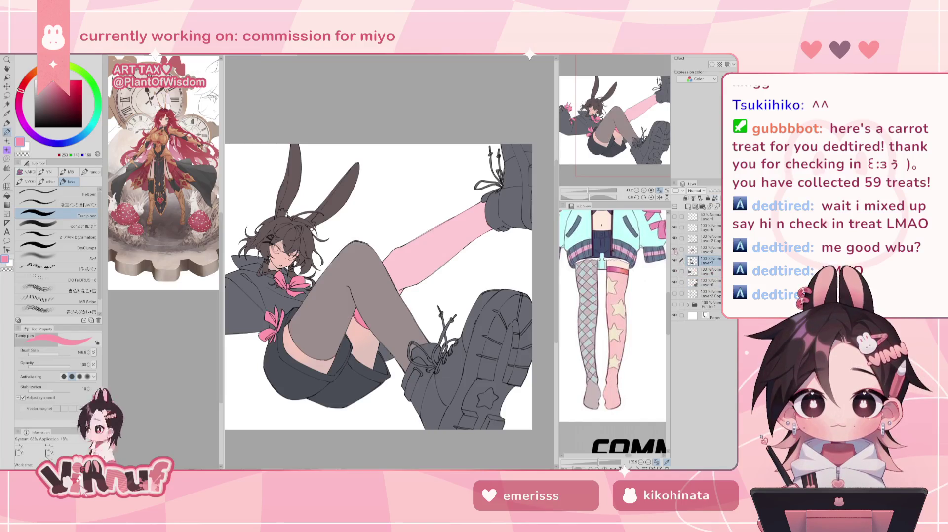
{"action": "left_click", "coordinate": [675, 261]}
{"action": "left_click", "coordinate": [674, 260]}
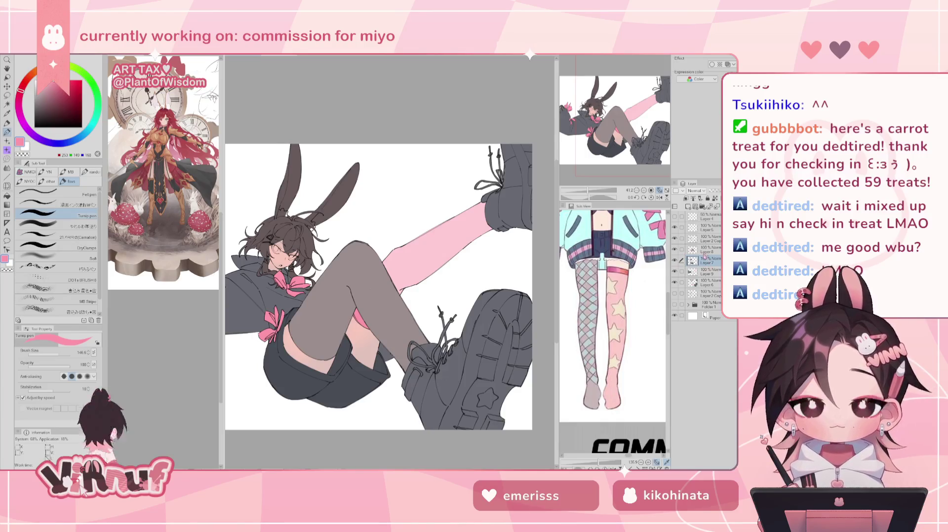
Step: Recheck the shorts/face shading and pink leg/jacket layers on Layer 9, then zoom to the head
{"action": "left_click", "coordinate": [696, 272]}
{"action": "left_click", "coordinate": [674, 271]}
{"action": "left_click", "coordinate": [674, 271]}
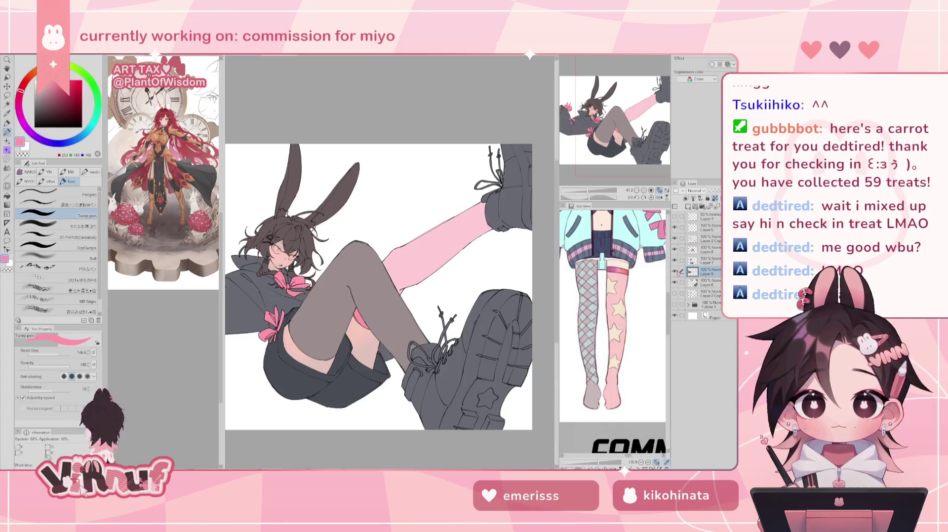
{"action": "left_click", "coordinate": [675, 260]}
{"action": "left_click", "coordinate": [675, 261]}
{"action": "left_click", "coordinate": [675, 272]}
{"action": "left_click", "coordinate": [674, 272]}
{"action": "scroll", "coordinate": [615, 122], "scroll_direction": "up", "scroll_amount": 5}
{"action": "mouse_move", "coordinate": [615, 123]}
{"action": "left_mouse_down"}
{"action": "mouse_move", "coordinate": [595, 91]}
{"action": "mouse_move", "coordinate": [600, 149]}
{"action": "mouse_move", "coordinate": [596, 101]}
{"action": "mouse_move", "coordinate": [595, 109]}
{"action": "left_mouse_up"}
{"action": "scroll", "coordinate": [612, 330], "scroll_direction": "up", "scroll_amount": 5}
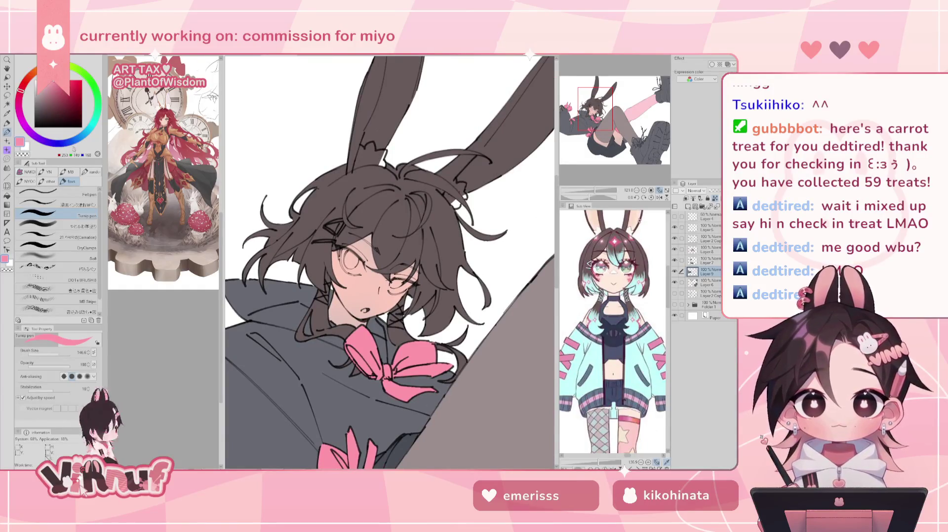
Step: Set a near-white cyan-tinted blue at brush size 11.5, rotate upright, then erase on Layer 2 Copy
{"action": "key", "text": "x"}
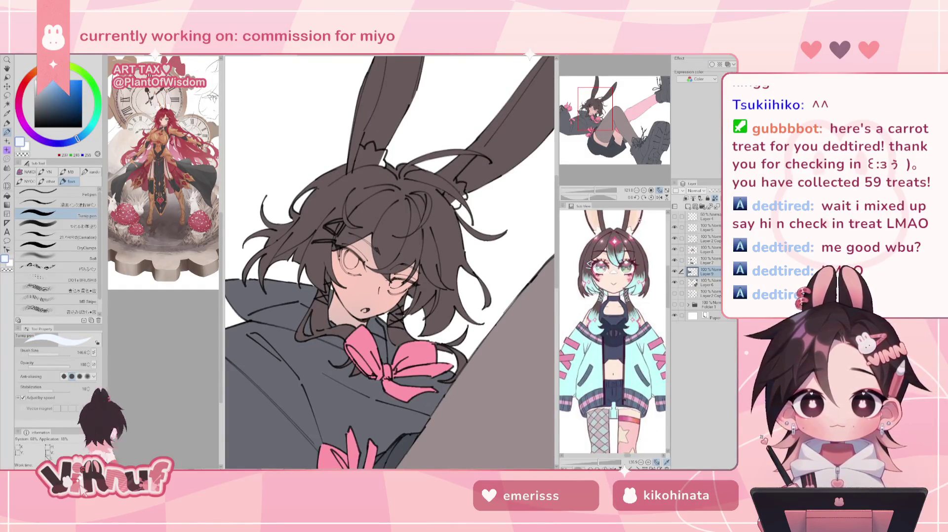
{"action": "left_click_drag", "start_coordinate": [78, 139], "coordinate": [89, 129]}
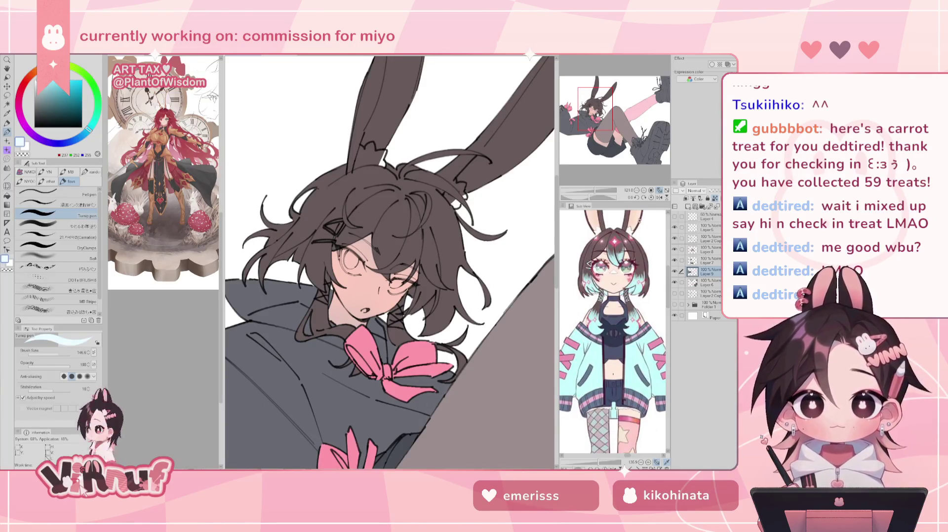
{"action": "left_click_drag", "start_coordinate": [59, 354], "coordinate": [49, 354]}
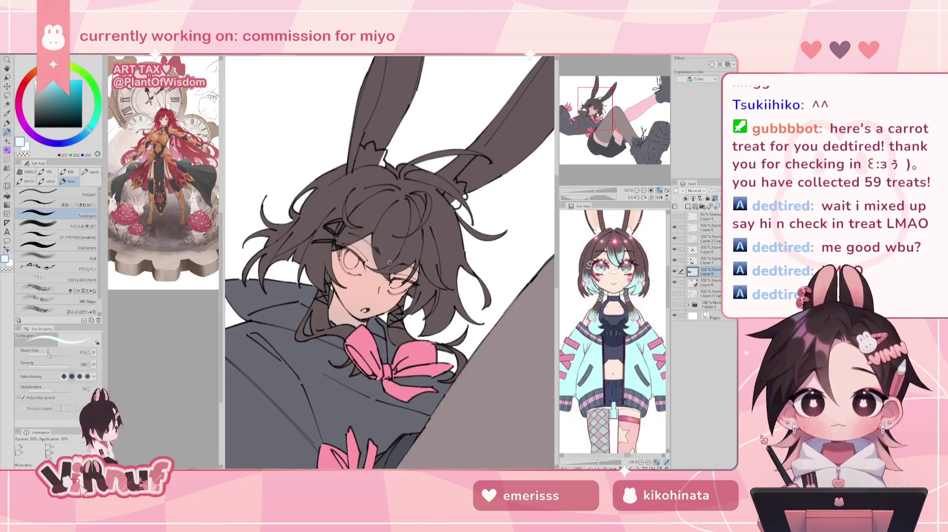
{"action": "left_click_drag", "start_coordinate": [591, 196], "coordinate": [582, 197]}
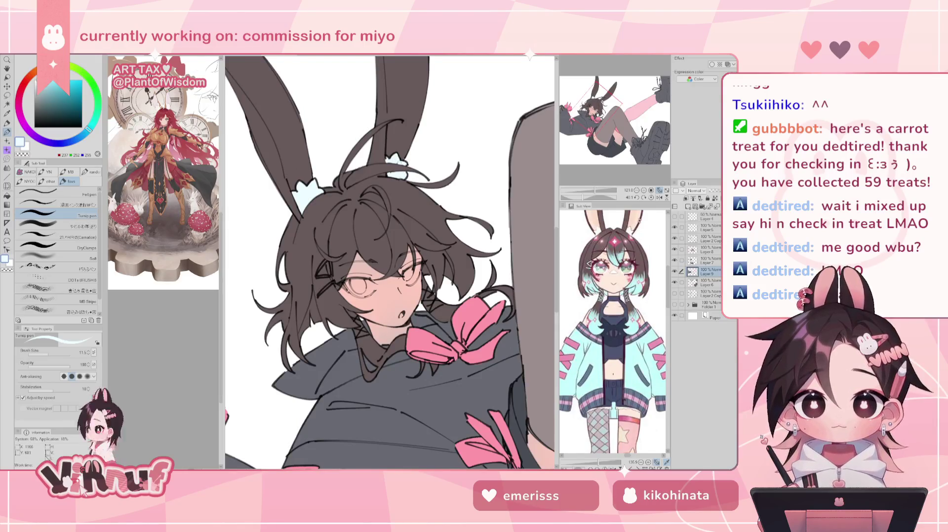
{"action": "left_click", "coordinate": [709, 240]}
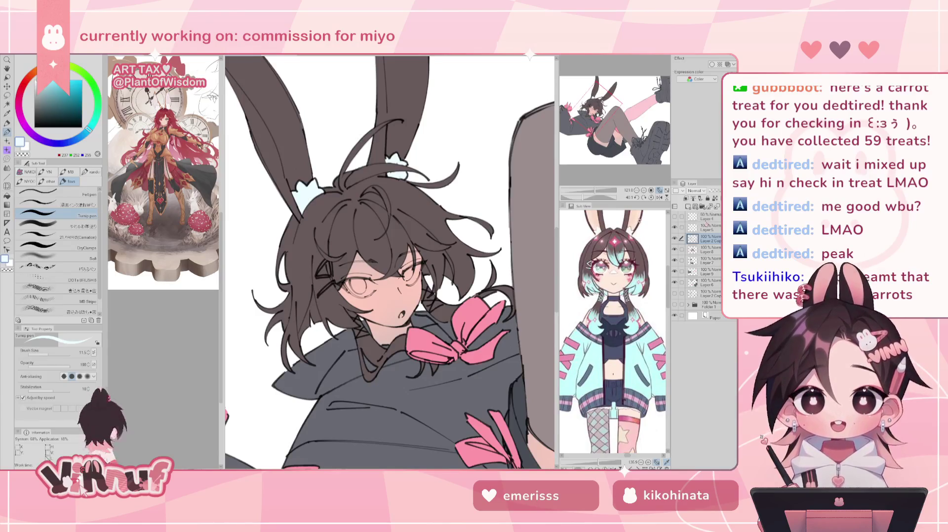
{"action": "key", "text": "e"}
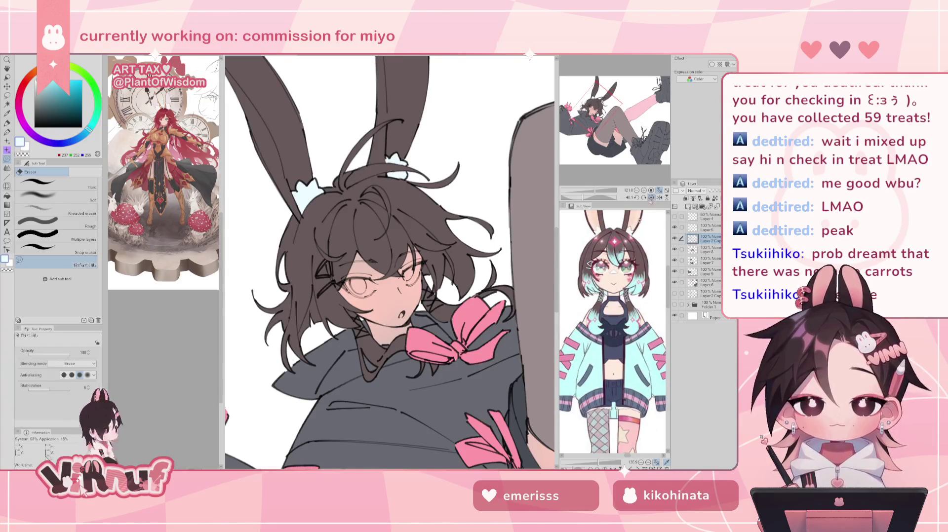
Step: Reset the view, take the pen, and switch the Sub View reference to the sailor-outfit character
{"action": "left_click", "coordinate": [650, 197]}
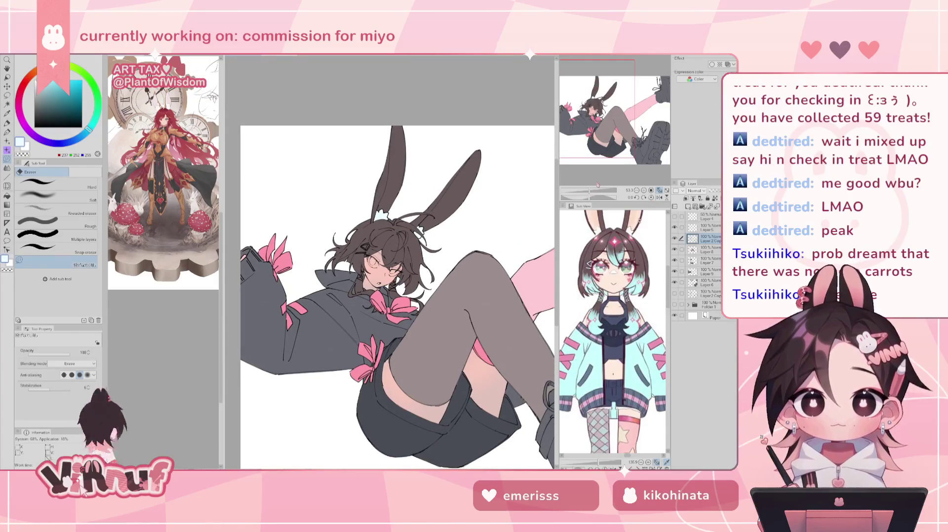
{"action": "key", "text": "p"}
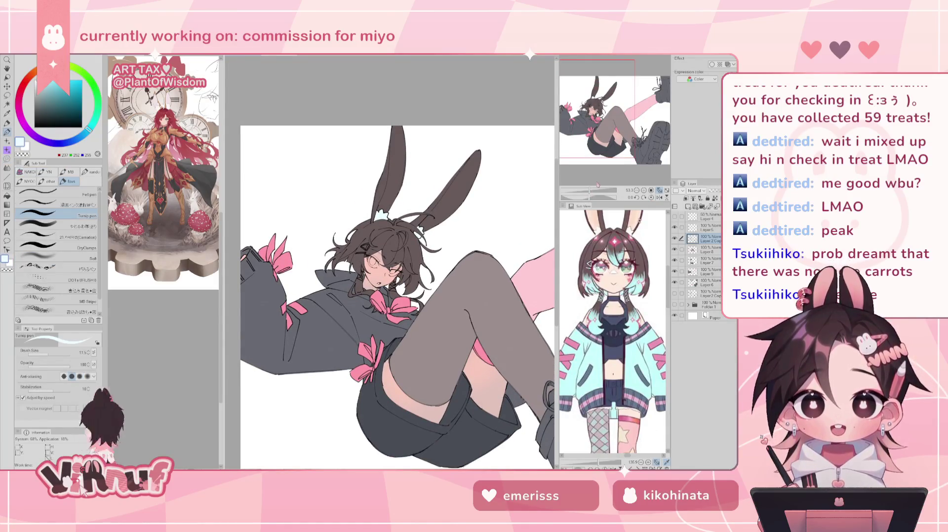
{"action": "scroll", "coordinate": [408, 275], "scroll_direction": "up", "scroll_amount": 3}
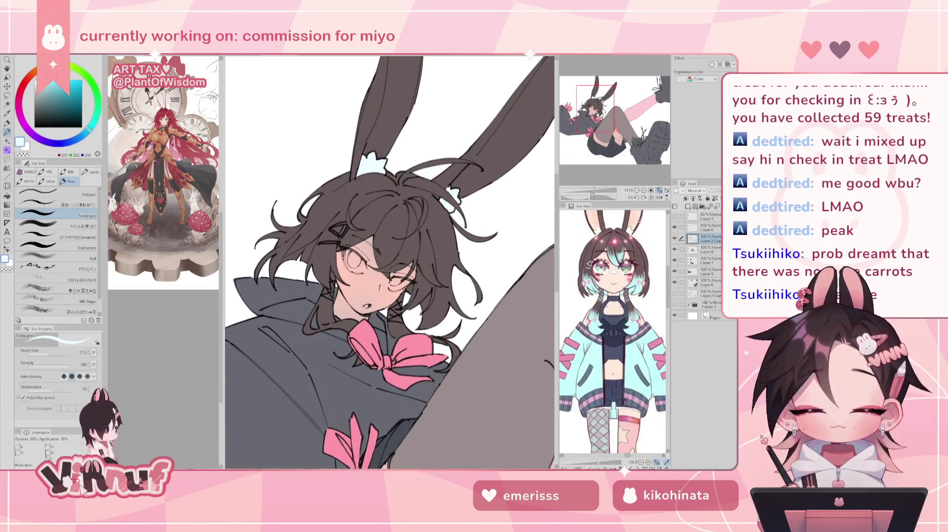
{"action": "scroll", "coordinate": [390, 262], "scroll_direction": "down", "scroll_amount": 2}
{"action": "scroll", "coordinate": [390, 261], "scroll_direction": "down", "scroll_amount": 2}
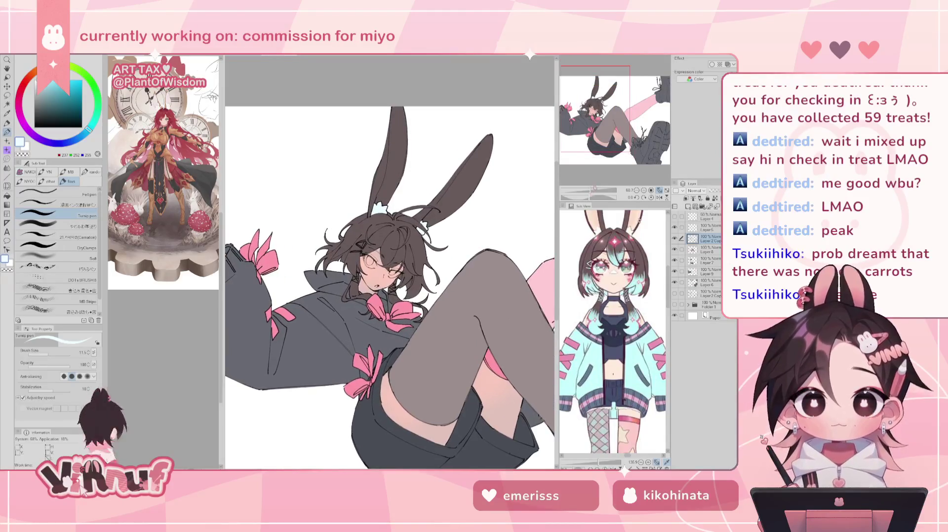
{"action": "left_click_drag", "start_coordinate": [646, 328], "coordinate": [639, 302]}
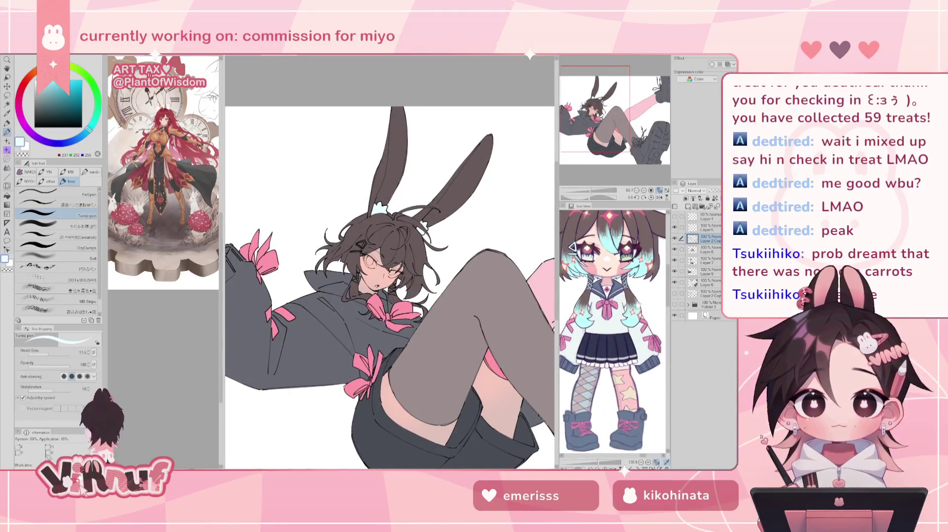
Step: Zoom in on the face, select Layer 8 and turn its visibility on
{"action": "scroll", "coordinate": [639, 302], "scroll_direction": "up", "scroll_amount": 1}
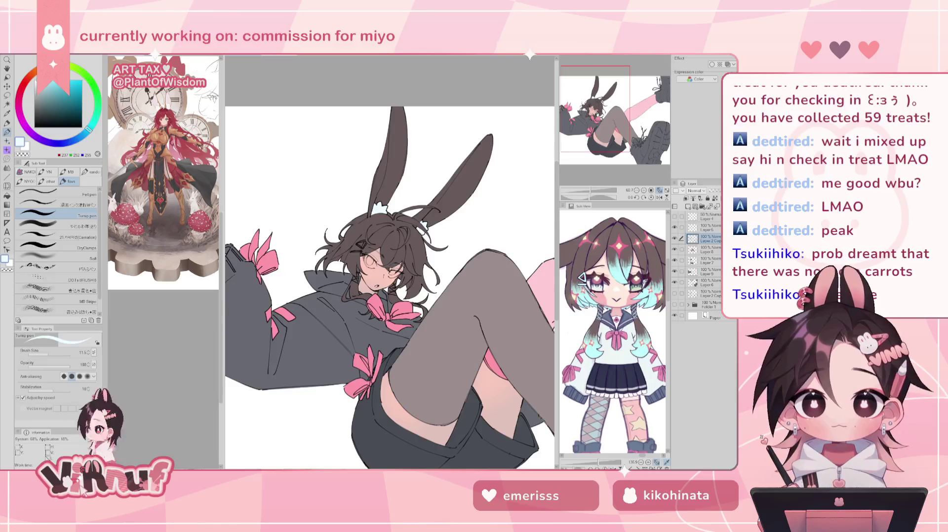
{"action": "left_click_drag", "start_coordinate": [590, 191], "coordinate": [607, 190]}
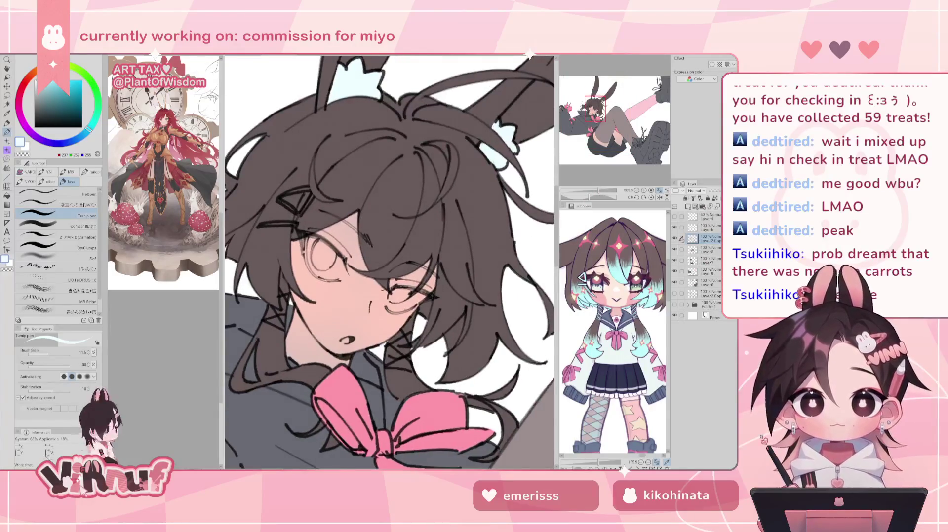
{"action": "left_click", "coordinate": [675, 250]}
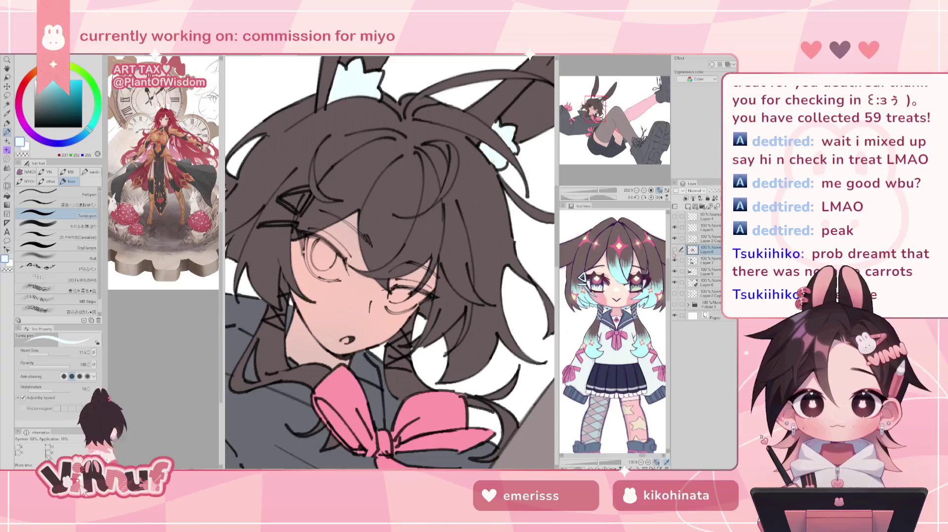
{"action": "left_click", "coordinate": [675, 250]}
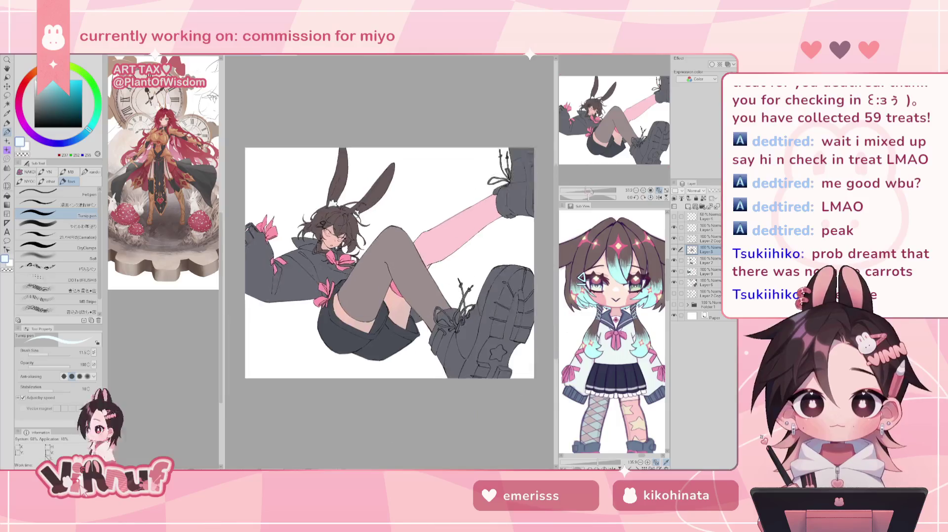
Step: Draw three light highlight lines along the right, lower-left and lower hair clip edges, then zoom out
{"action": "left_click_drag", "start_coordinate": [586, 190], "coordinate": [592, 191]}
{"action": "scroll", "coordinate": [436, 254], "scroll_direction": "up", "scroll_amount": 1}
{"action": "scroll", "coordinate": [436, 254], "scroll_direction": "up", "scroll_amount": 3}
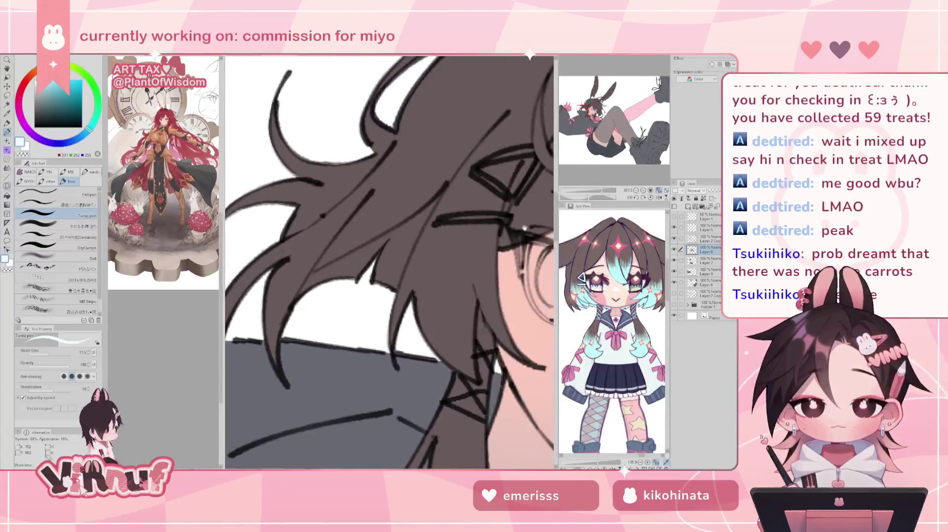
{"action": "scroll", "coordinate": [436, 254], "scroll_direction": "up", "scroll_amount": 1}
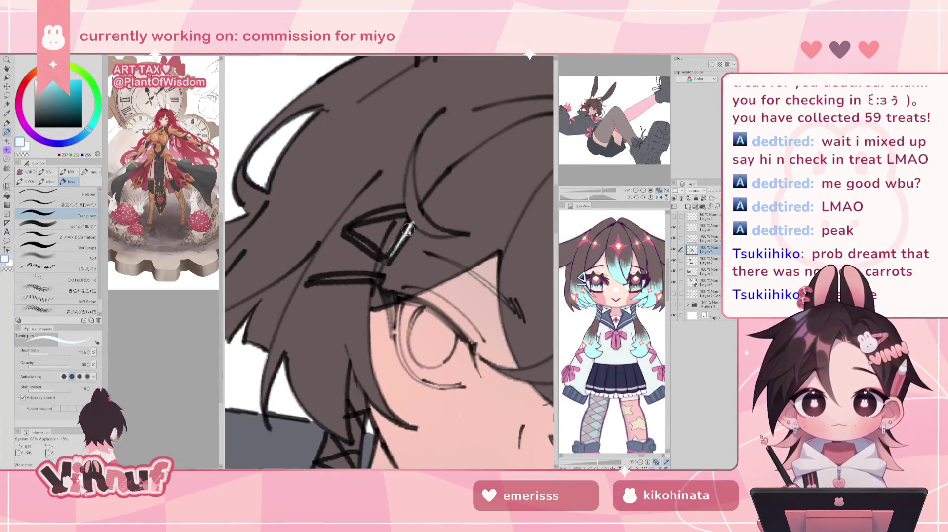
{"action": "left_click_drag", "start_coordinate": [412, 225], "coordinate": [384, 260]}
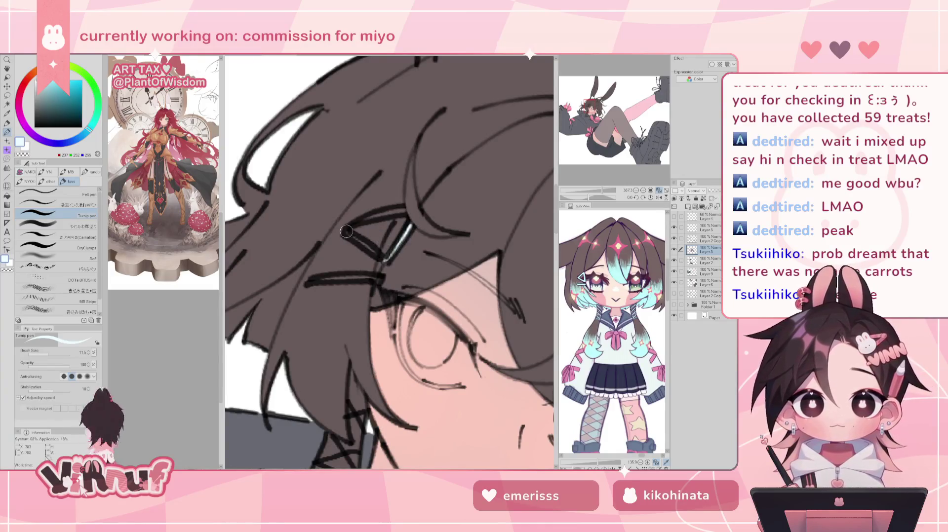
{"action": "mouse_move", "coordinate": [346, 233]}
{"action": "left_mouse_down"}
{"action": "mouse_move", "coordinate": [383, 256]}
{"action": "mouse_move", "coordinate": [354, 226]}
{"action": "mouse_move", "coordinate": [404, 212]}
{"action": "left_mouse_up"}
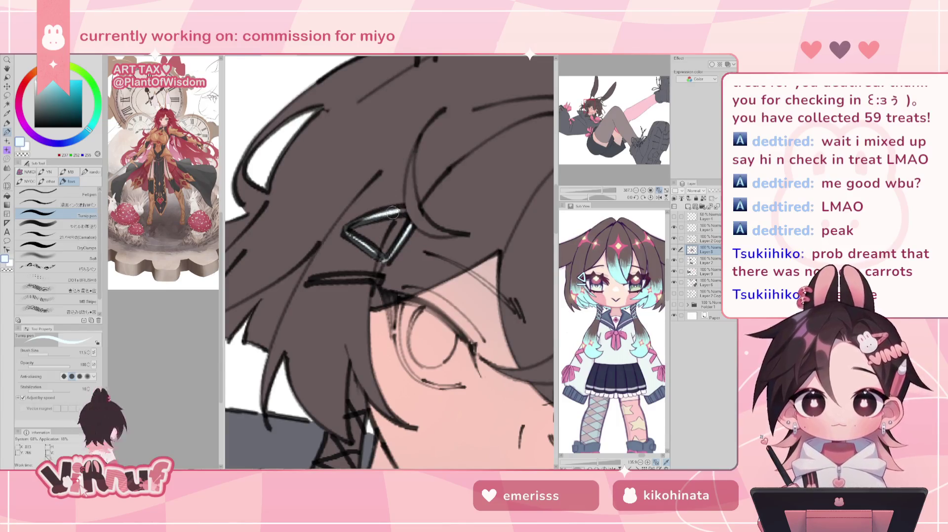
{"action": "left_click_drag", "start_coordinate": [308, 281], "coordinate": [372, 277]}
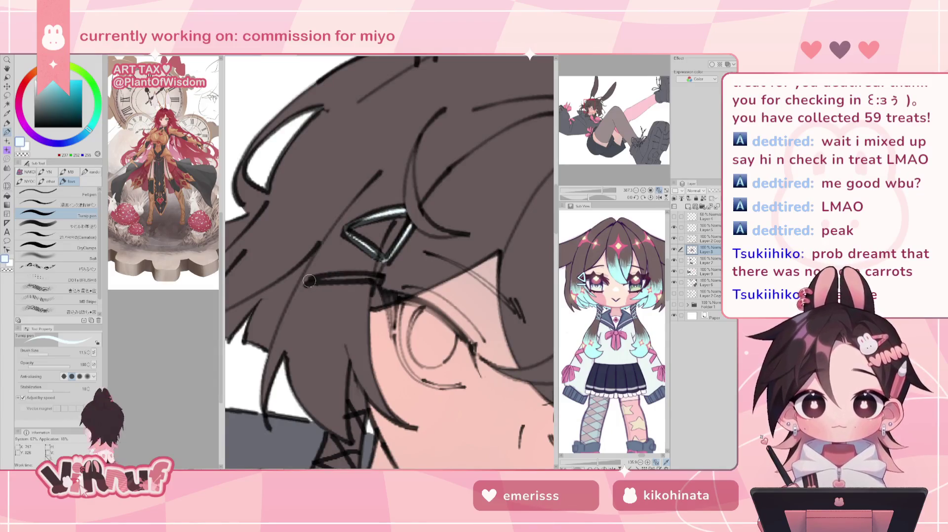
{"action": "left_click_drag", "start_coordinate": [612, 191], "coordinate": [588, 191]}
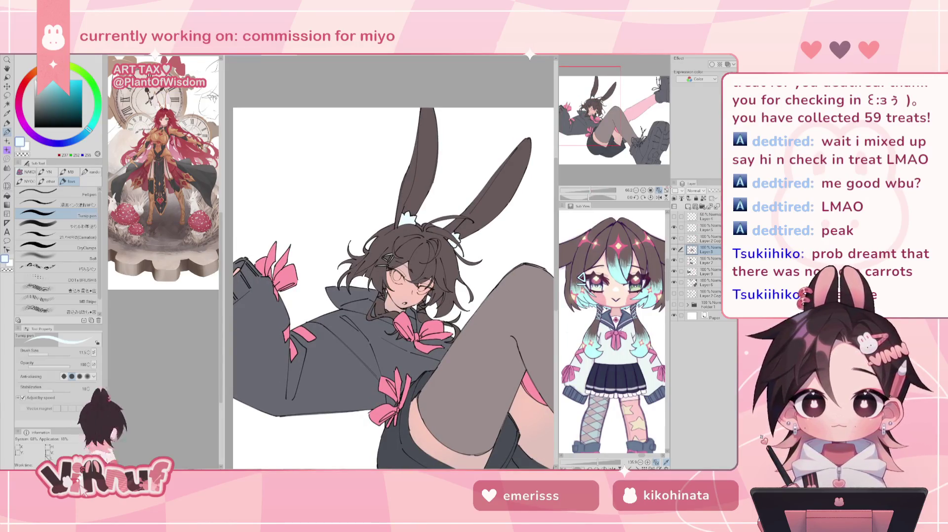
{"action": "left_click_drag", "start_coordinate": [597, 135], "coordinate": [601, 145]}
Step: On Layer 3 with brush size 62, paint pale blue along the left sleeve cuff
{"action": "left_click", "coordinate": [706, 271]}
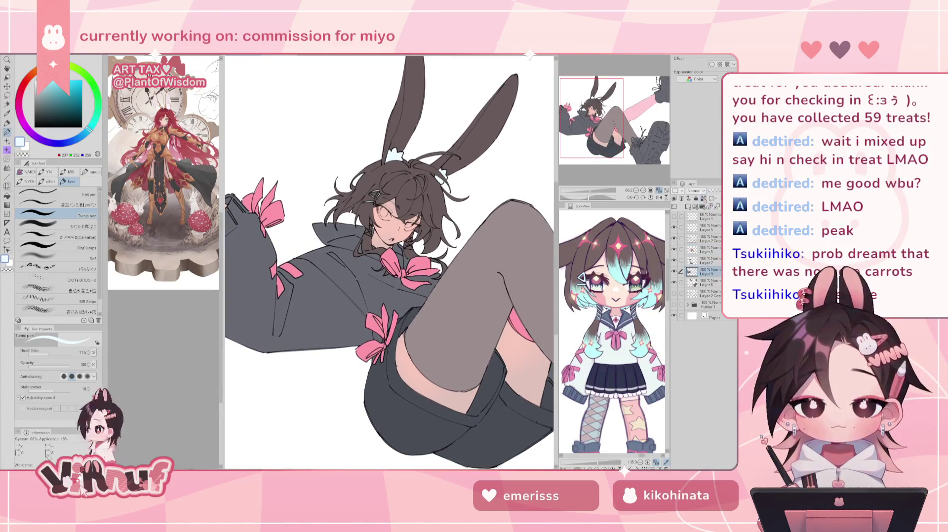
{"action": "left_click", "coordinate": [55, 354]}
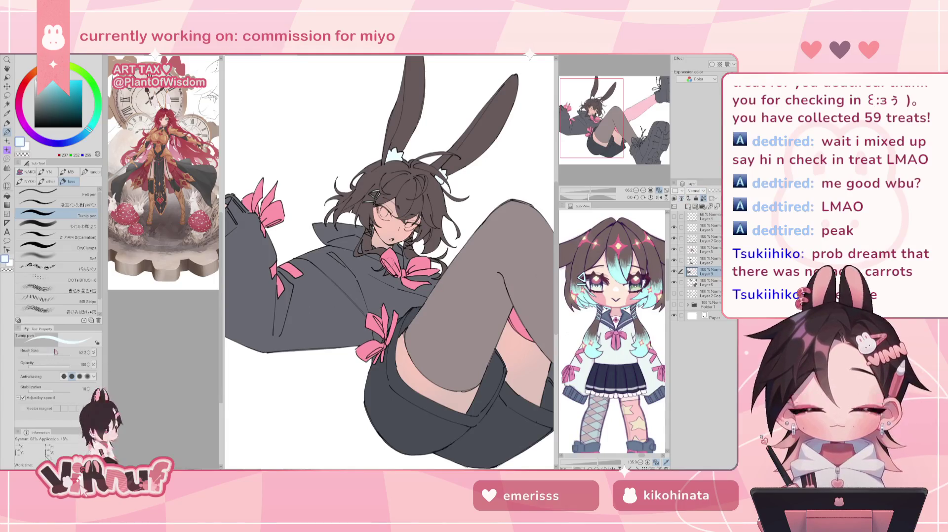
{"action": "mouse_move", "coordinate": [256, 219]}
{"action": "left_mouse_down"}
{"action": "mouse_move", "coordinate": [230, 261]}
{"action": "mouse_move", "coordinate": [230, 246]}
{"action": "left_mouse_up"}
{"action": "left_click_drag", "start_coordinate": [249, 212], "coordinate": [228, 249]}
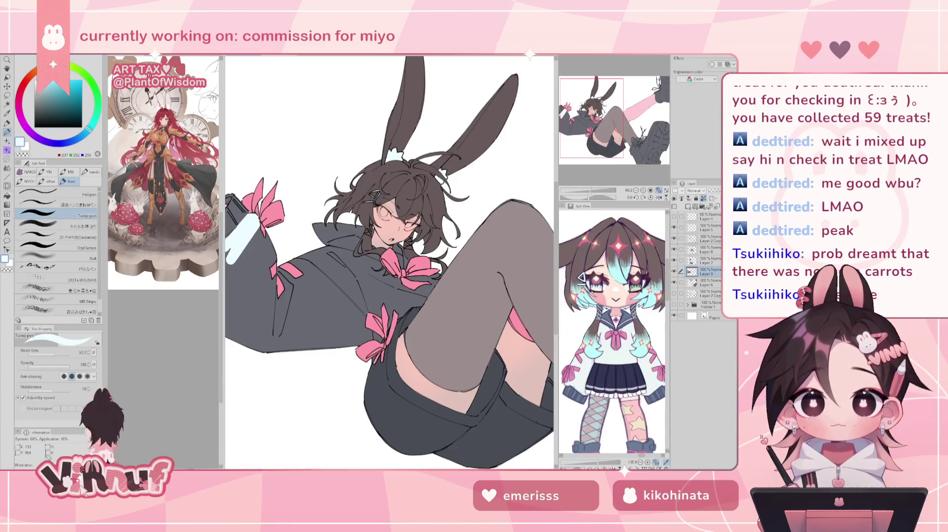
{"action": "key", "text": "ctrl+z"}
{"action": "left_click_drag", "start_coordinate": [254, 214], "coordinate": [230, 249]}
{"action": "key", "text": "ctrl+z"}
{"action": "left_click_drag", "start_coordinate": [254, 216], "coordinate": [229, 247]}
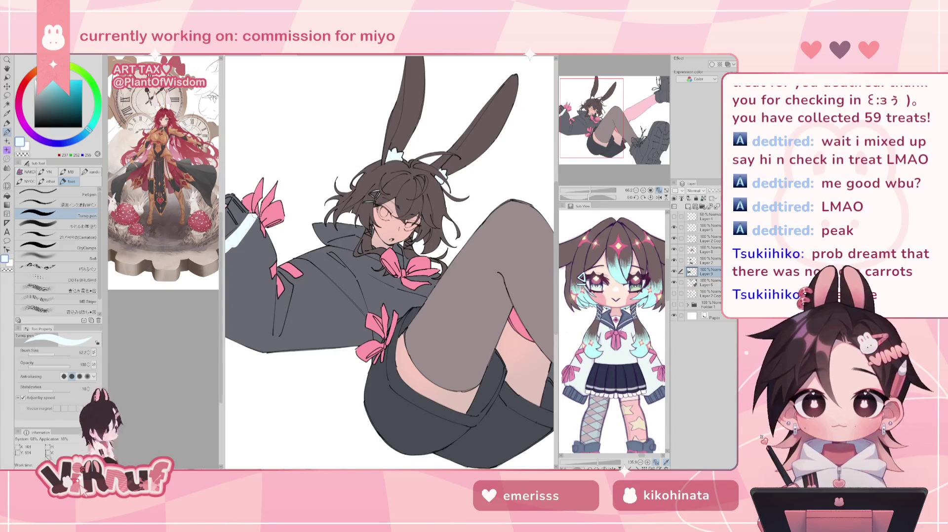
{"action": "left_click_drag", "start_coordinate": [254, 217], "coordinate": [232, 284]}
{"action": "mouse_move", "coordinate": [252, 244]}
{"action": "left_mouse_down"}
{"action": "mouse_move", "coordinate": [232, 321]}
{"action": "mouse_move", "coordinate": [262, 346]}
{"action": "left_mouse_up"}
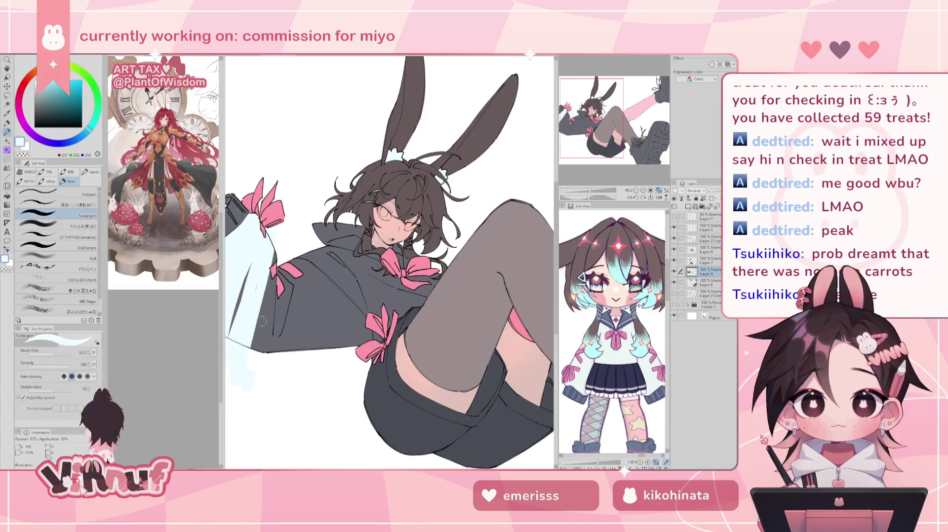
{"action": "key", "text": "ctrl+z"}
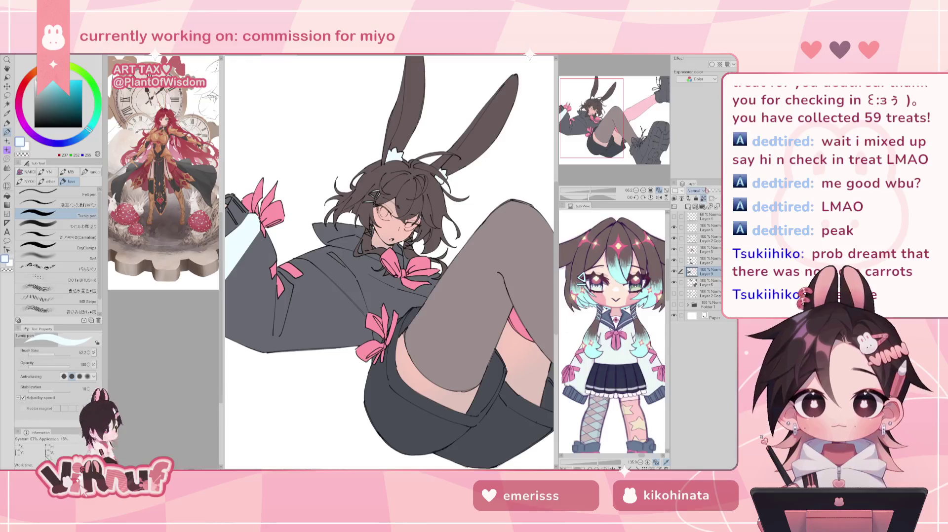
Step: Brush pale blue across the lower and upper sleeve, then pick a light cyan
{"action": "left_click_drag", "start_coordinate": [259, 233], "coordinate": [242, 326]}
{"action": "mouse_move", "coordinate": [249, 267]}
{"action": "left_mouse_down"}
{"action": "mouse_move", "coordinate": [245, 348]}
{"action": "mouse_move", "coordinate": [228, 276]}
{"action": "left_mouse_up"}
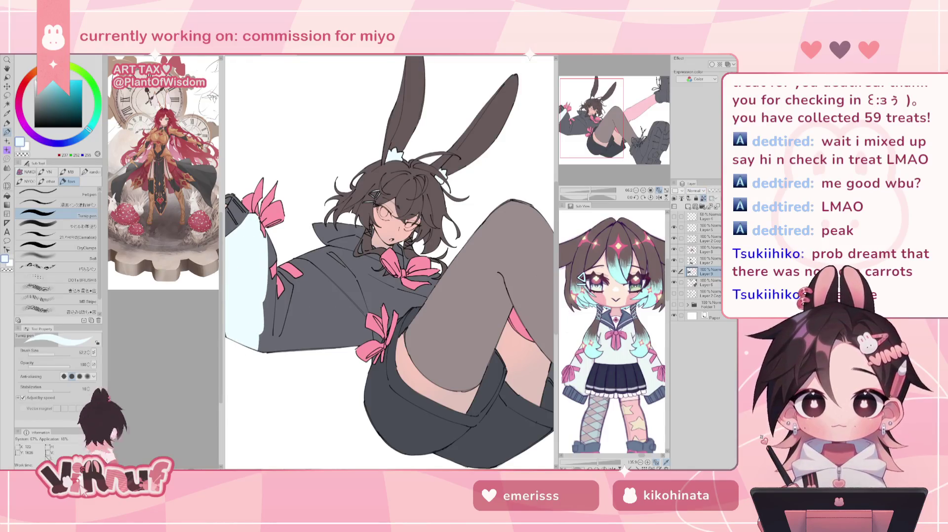
{"action": "mouse_move", "coordinate": [264, 237]}
{"action": "left_mouse_down"}
{"action": "mouse_move", "coordinate": [262, 351]}
{"action": "mouse_move", "coordinate": [278, 241]}
{"action": "mouse_move", "coordinate": [289, 351]}
{"action": "left_mouse_up"}
{"action": "mouse_move", "coordinate": [296, 259]}
{"action": "left_mouse_down"}
{"action": "mouse_move", "coordinate": [294, 350]}
{"action": "mouse_move", "coordinate": [316, 356]}
{"action": "left_mouse_up"}
{"action": "left_click_drag", "start_coordinate": [326, 254], "coordinate": [339, 359]}
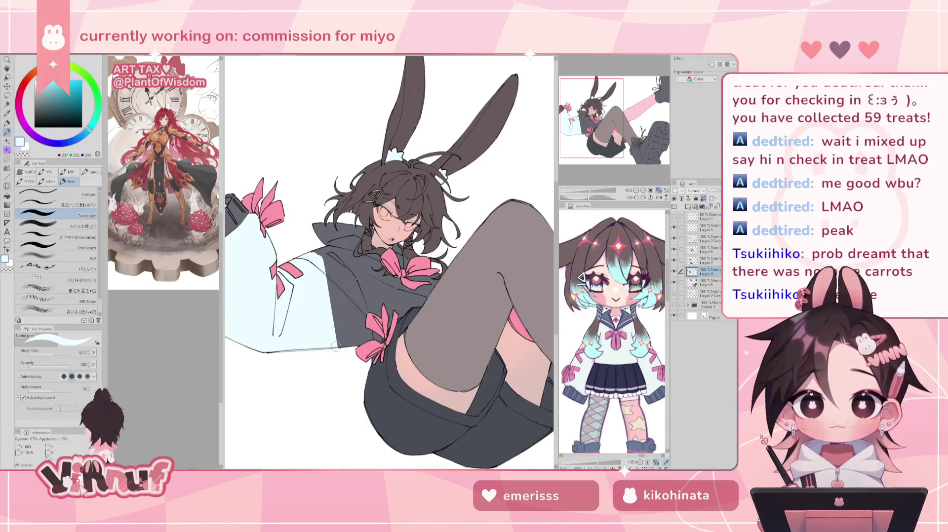
{"action": "mouse_move", "coordinate": [330, 256]}
{"action": "left_mouse_down"}
{"action": "mouse_move", "coordinate": [386, 272]}
{"action": "mouse_move", "coordinate": [377, 262]}
{"action": "left_mouse_up"}
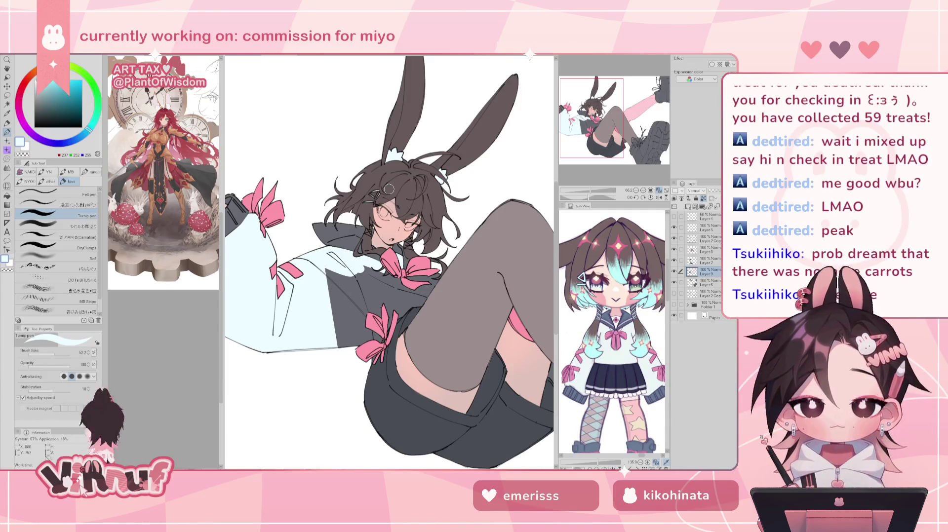
{"action": "left_click", "coordinate": [297, 306], "text": "alt"}
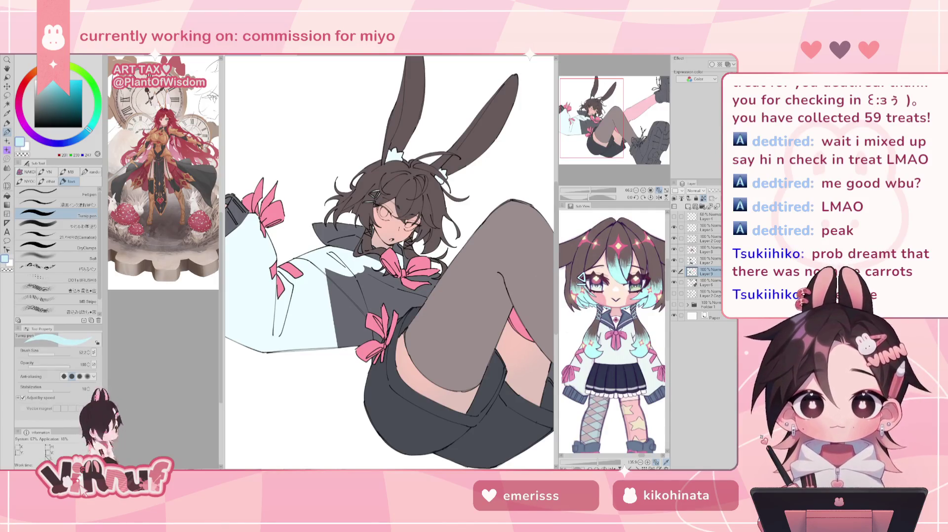
Step: Fill the jacket sleeve with light cyan, undoing and retrying the fill
{"action": "key", "text": "g"}
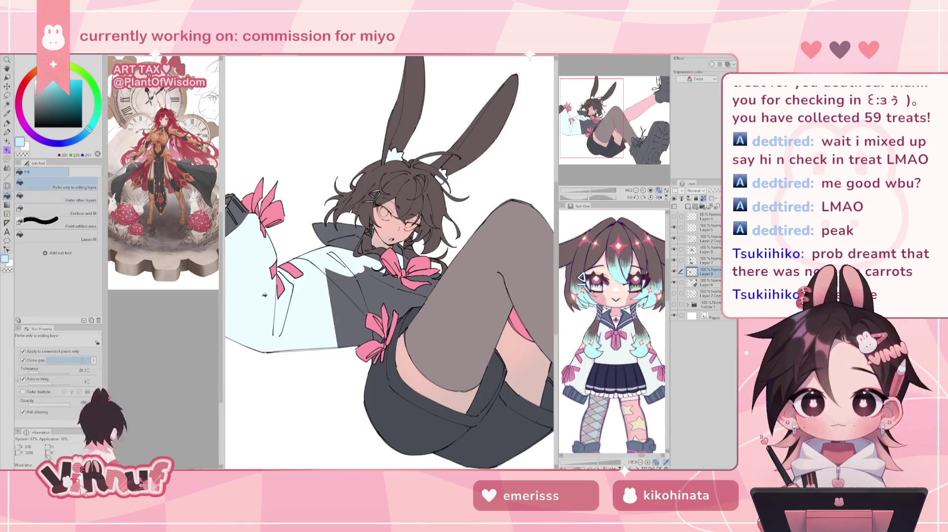
{"action": "left_click", "coordinate": [263, 295]}
{"action": "key", "text": "ctrl+z"}
{"action": "left_click", "coordinate": [278, 282]}
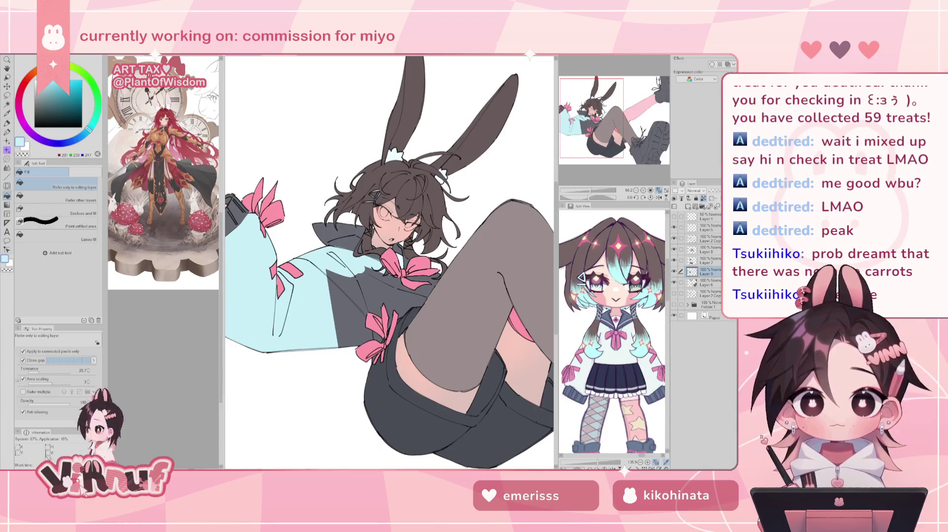
{"action": "key", "text": "ctrl+z"}
{"action": "left_click", "coordinate": [251, 258]}
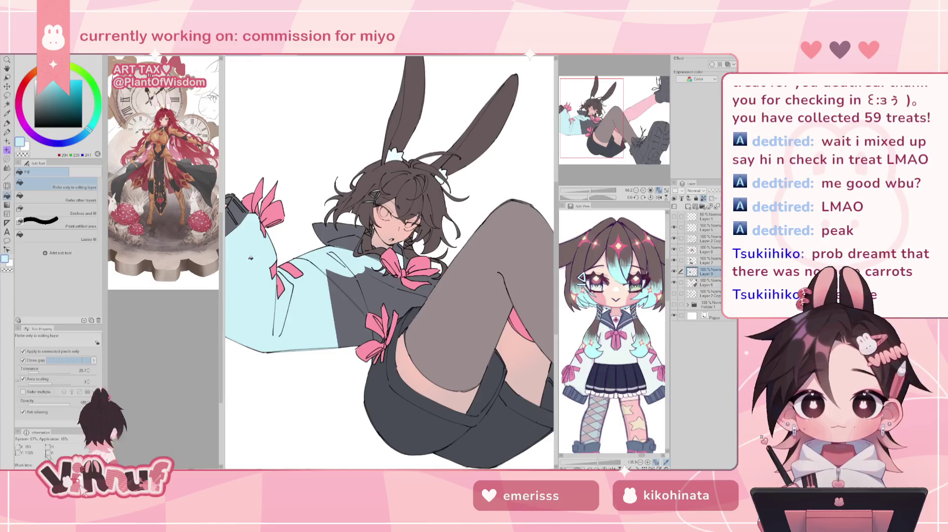
Step: Shift the colour to a brighter, paler cyan and refill the sleeve, then take a dark grey pen
{"action": "left_click", "coordinate": [90, 126]}
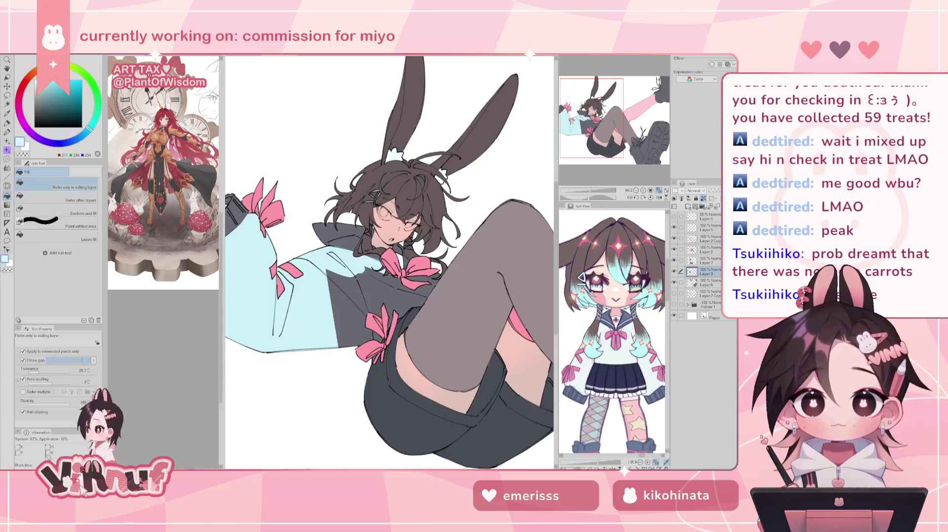
{"action": "left_click", "coordinate": [266, 273]}
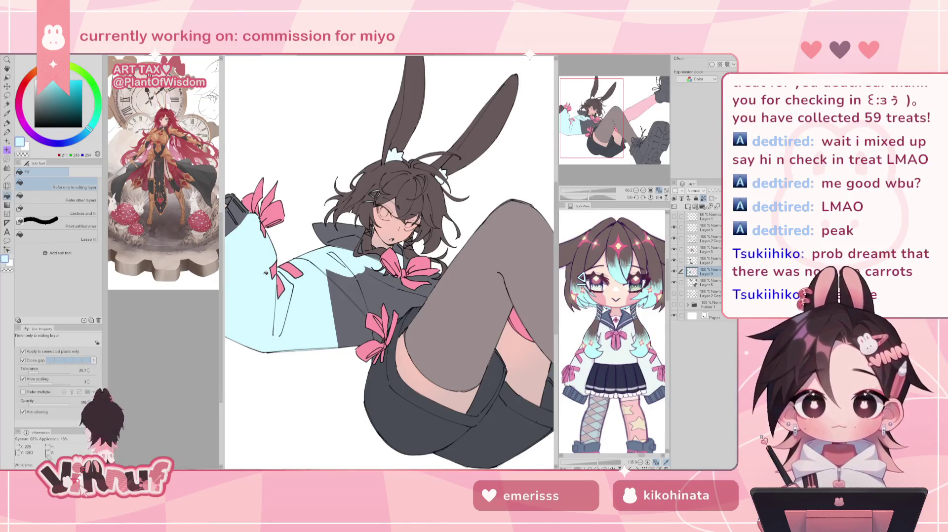
{"action": "left_click_drag", "start_coordinate": [91, 130], "coordinate": [94, 126]}
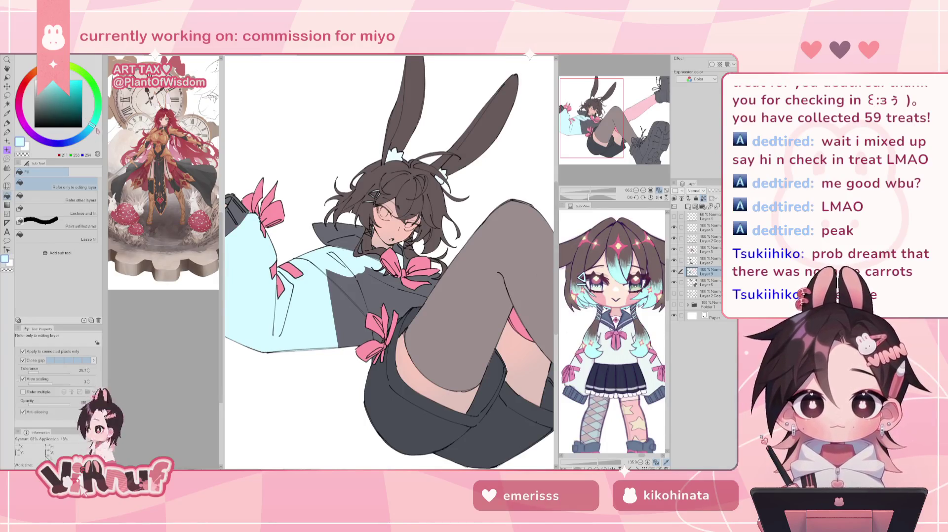
{"action": "left_click", "coordinate": [253, 258]}
{"action": "left_click", "coordinate": [252, 257]}
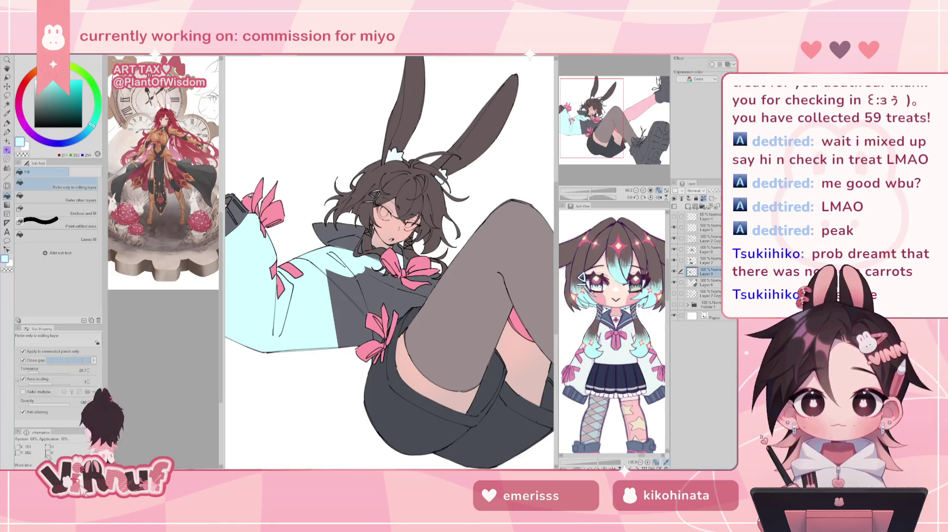
{"action": "key", "text": "p"}
{"action": "left_click", "coordinate": [242, 214], "text": "alt"}
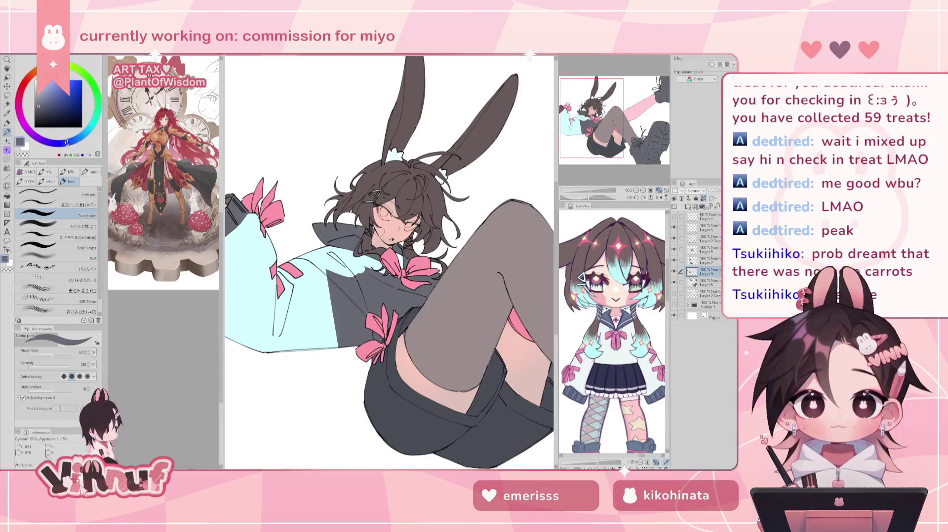
{"action": "left_click_drag", "start_coordinate": [593, 191], "coordinate": [590, 190]}
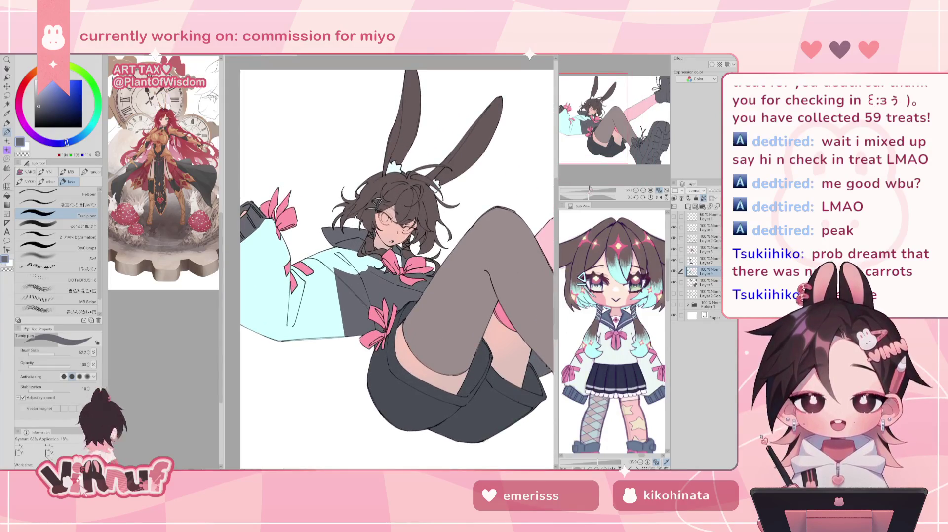
Step: Sample the sleeve's light cyan and the collar's dark grey, alternating between Fill and pen
{"action": "left_click_drag", "start_coordinate": [595, 134], "coordinate": [595, 130]}
{"action": "left_click", "coordinate": [281, 279], "text": "alt"}
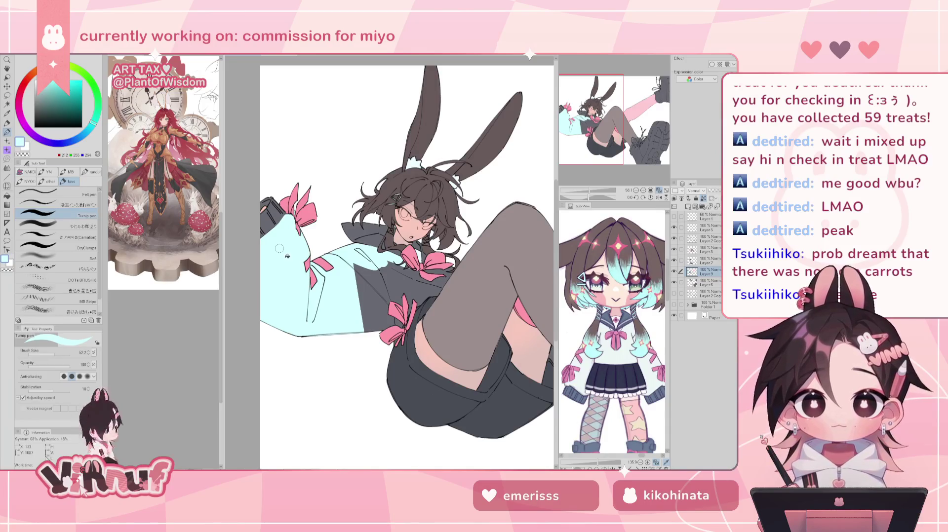
{"action": "key", "text": "g"}
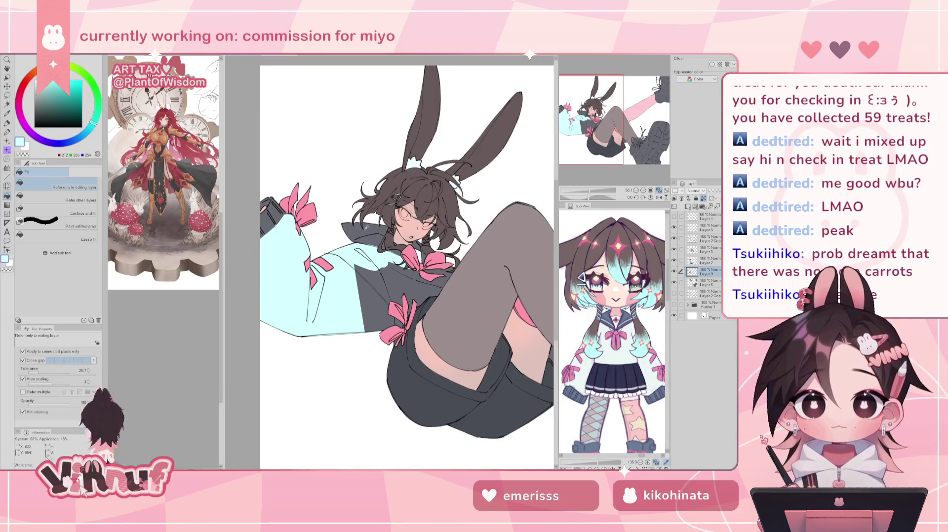
{"action": "left_click", "coordinate": [370, 238], "text": "alt"}
{"action": "key", "text": "p"}
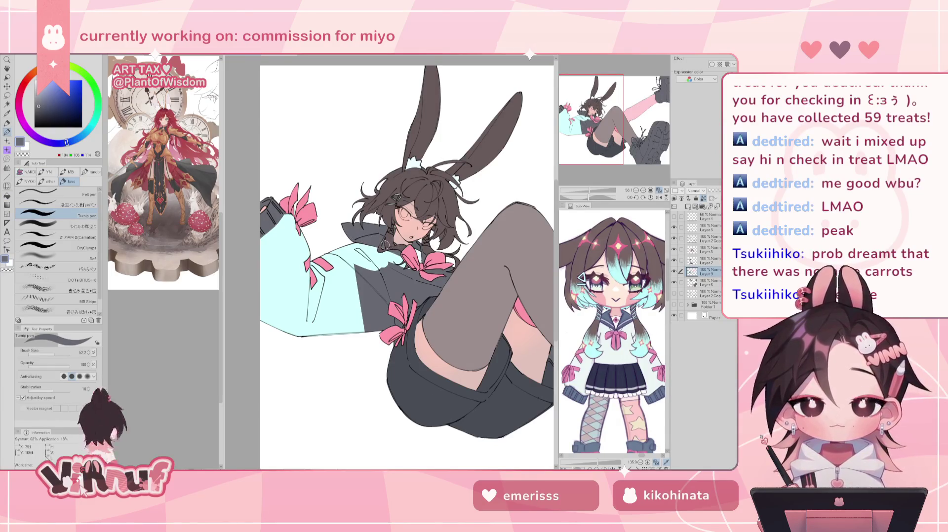
{"action": "left_click", "coordinate": [375, 252], "text": "alt"}
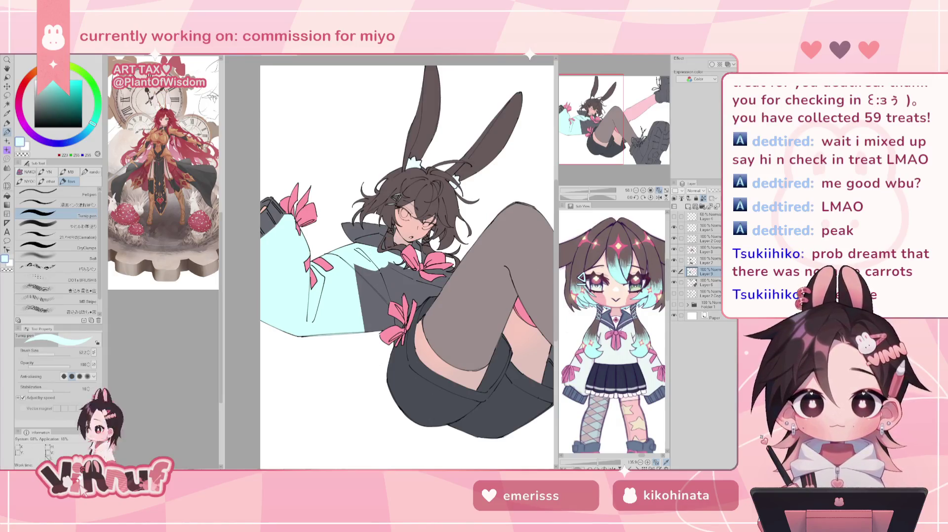
{"action": "key", "text": "g"}
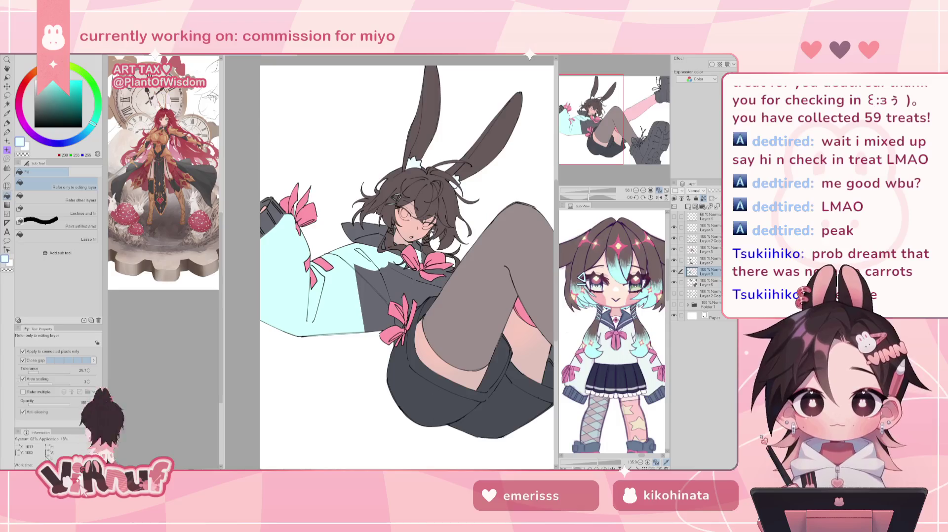
{"action": "key", "text": "p"}
{"action": "left_click", "coordinate": [424, 251], "text": "alt"}
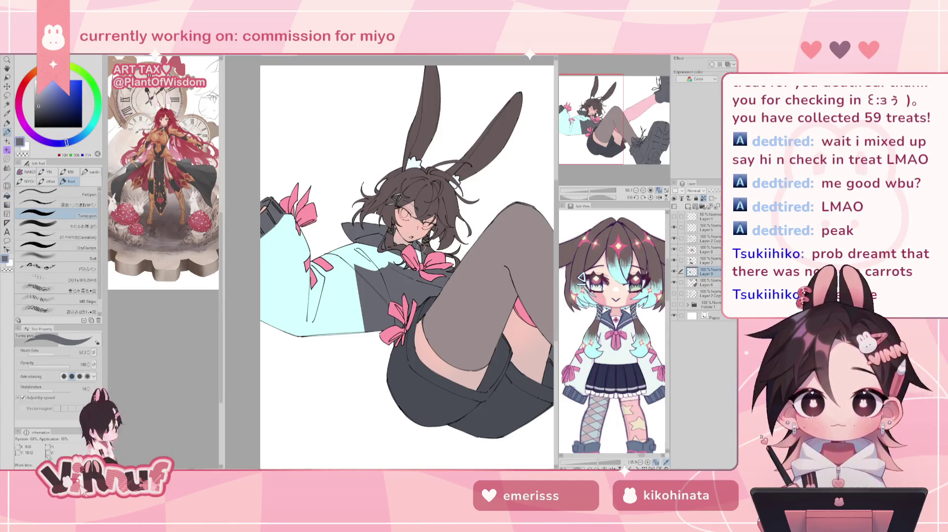
{"action": "left_click", "coordinate": [422, 248], "text": "alt"}
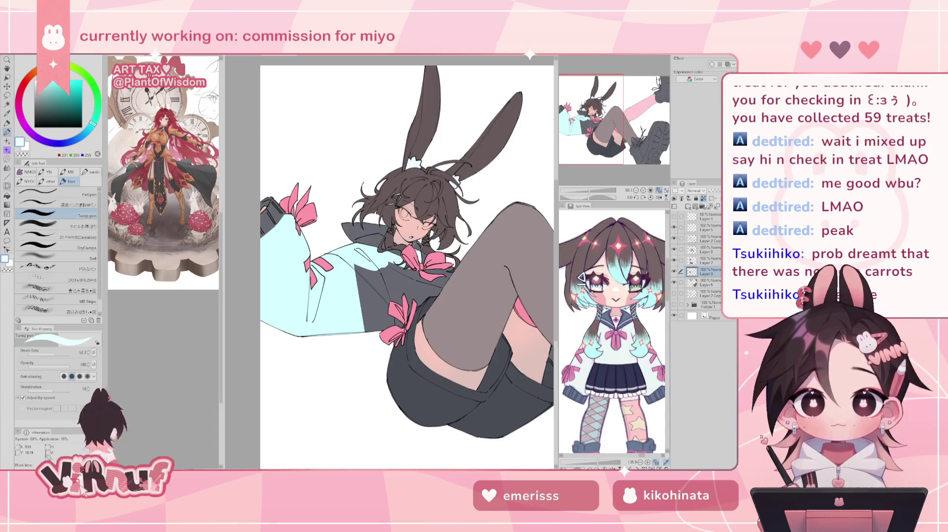
Step: Check Layers 6, 7 and 8 in turn, ending back on Layer 9
{"action": "left_click", "coordinate": [707, 282]}
{"action": "left_click", "coordinate": [706, 272]}
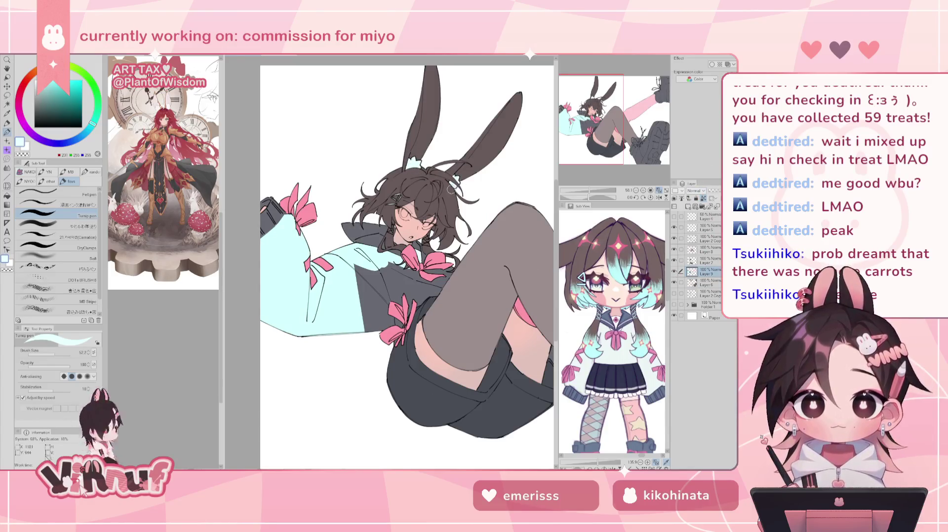
{"action": "left_click", "coordinate": [705, 260]}
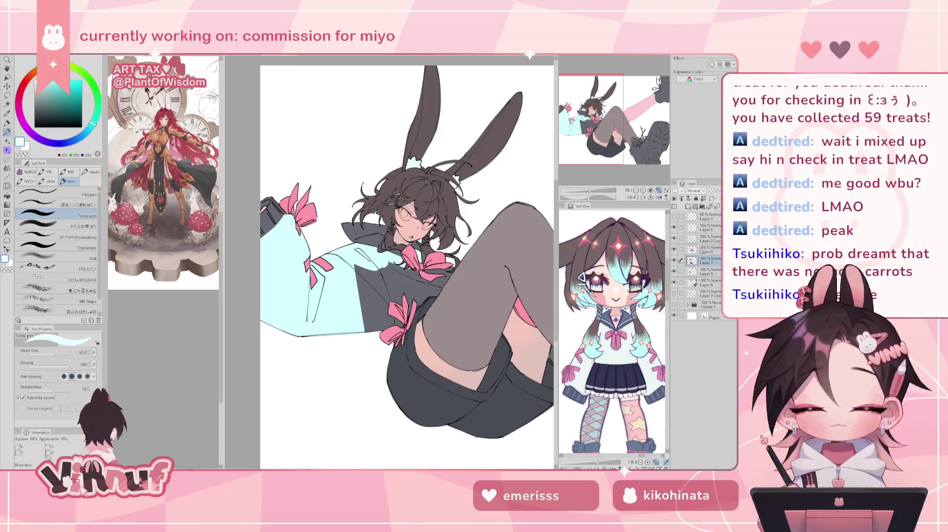
{"action": "left_click", "coordinate": [706, 249]}
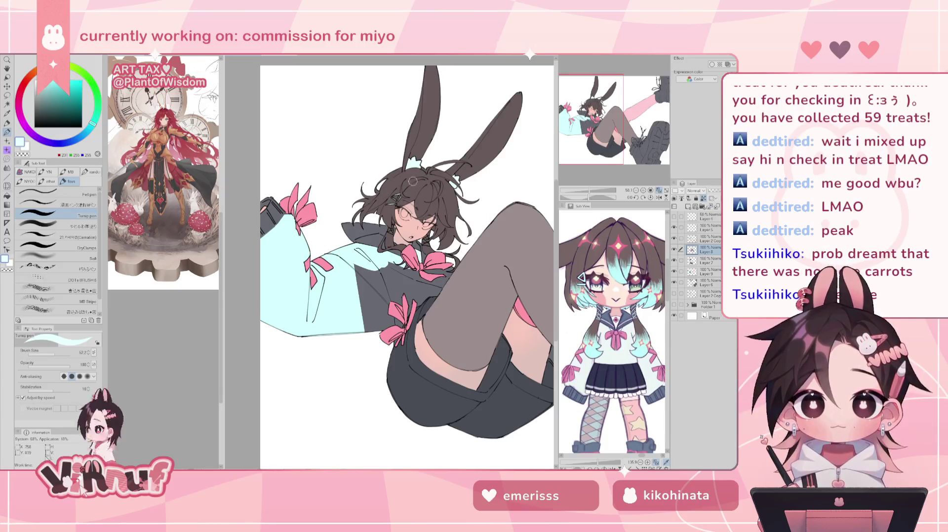
{"action": "left_click", "coordinate": [706, 272]}
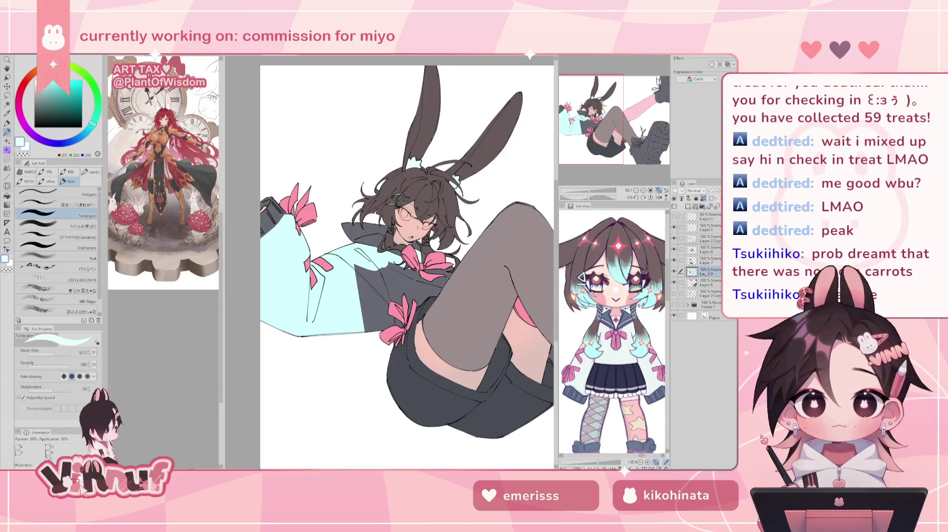
Step: Eyedrop the sleeve's light cyan and paint over the dark gaps beside the sleeve and collar
{"action": "left_click", "coordinate": [348, 291], "text": "alt"}
{"action": "mouse_move", "coordinate": [363, 269]}
{"action": "left_mouse_down"}
{"action": "mouse_move", "coordinate": [380, 330]}
{"action": "mouse_move", "coordinate": [397, 327]}
{"action": "left_mouse_up"}
{"action": "left_click_drag", "start_coordinate": [391, 274], "coordinate": [401, 325]}
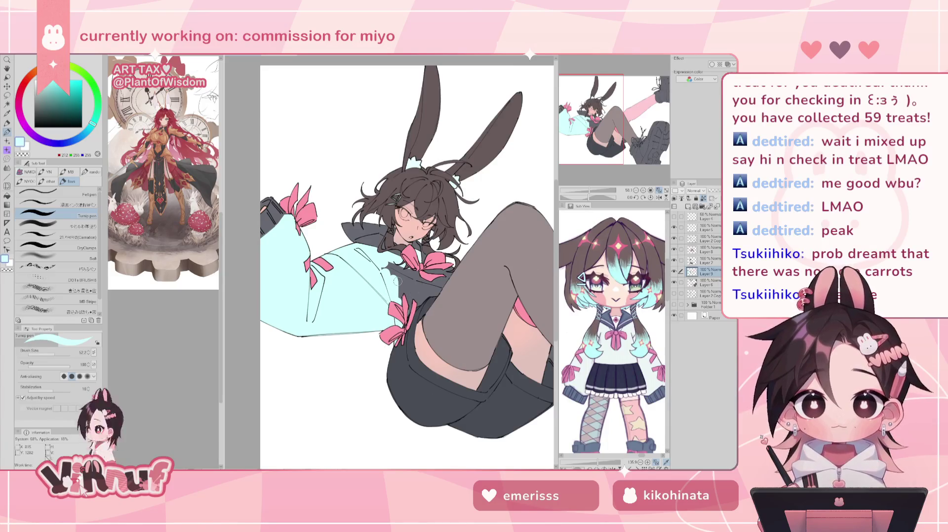
{"action": "mouse_move", "coordinate": [400, 291]}
{"action": "left_mouse_down"}
{"action": "mouse_move", "coordinate": [383, 257]}
{"action": "mouse_move", "coordinate": [437, 284]}
{"action": "mouse_move", "coordinate": [456, 269]}
{"action": "left_mouse_up"}
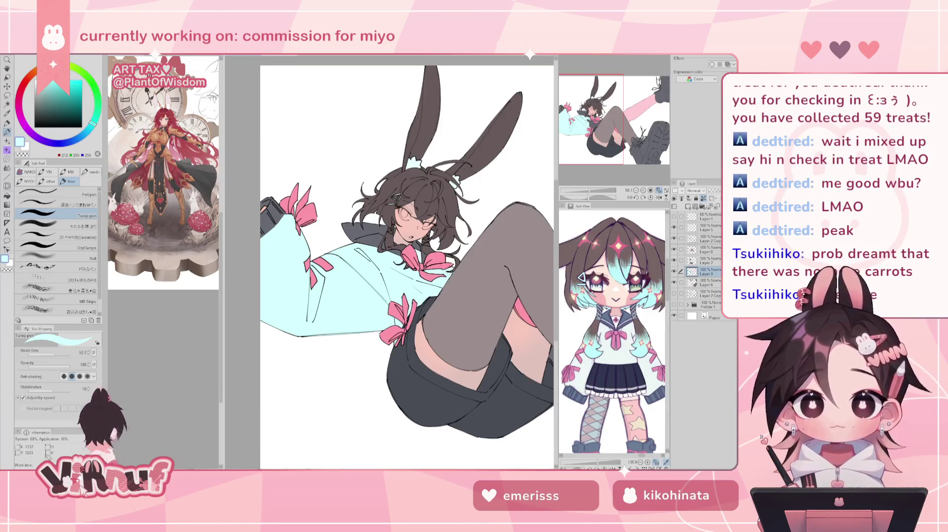
{"action": "scroll", "coordinate": [493, 283], "scroll_direction": "up", "scroll_amount": 1}
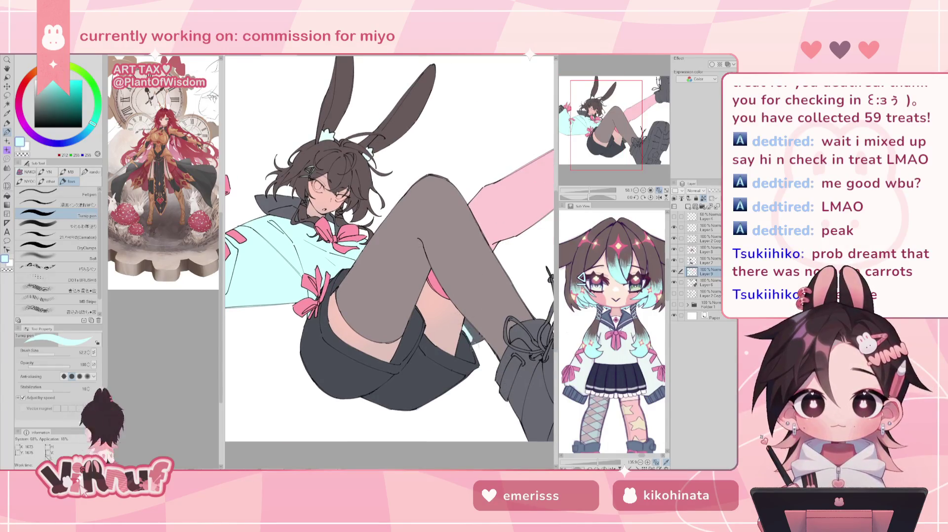
{"action": "left_click_drag", "start_coordinate": [589, 191], "coordinate": [585, 191]}
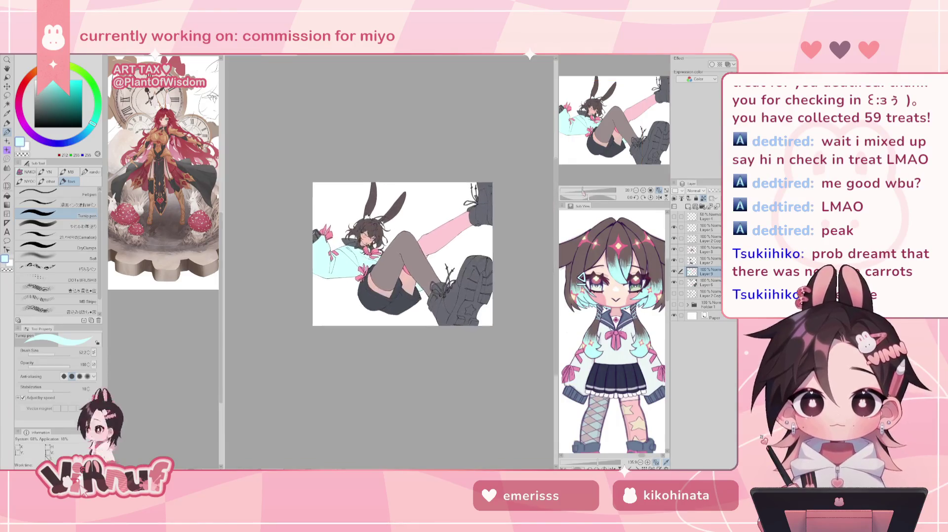
{"action": "key", "text": "h"}
{"action": "key", "text": "h"}
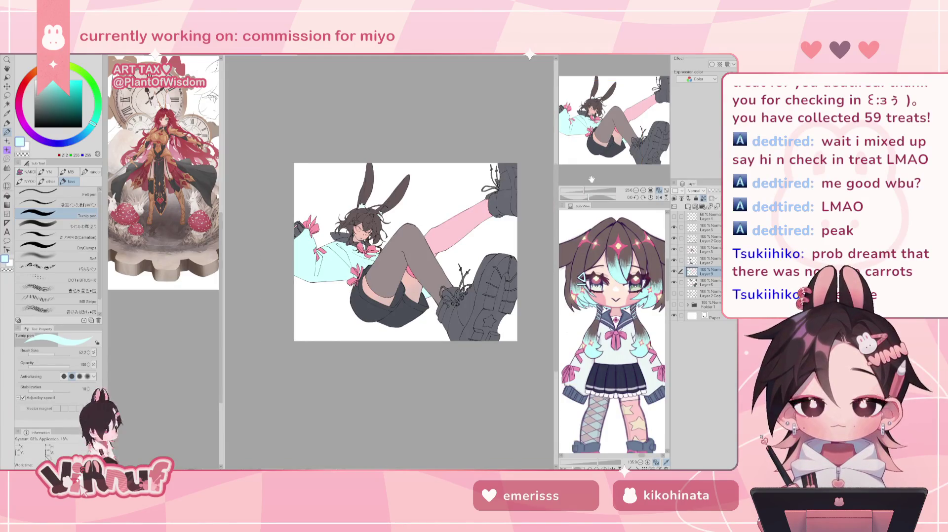
{"action": "left_click_drag", "start_coordinate": [585, 191], "coordinate": [587, 185]}
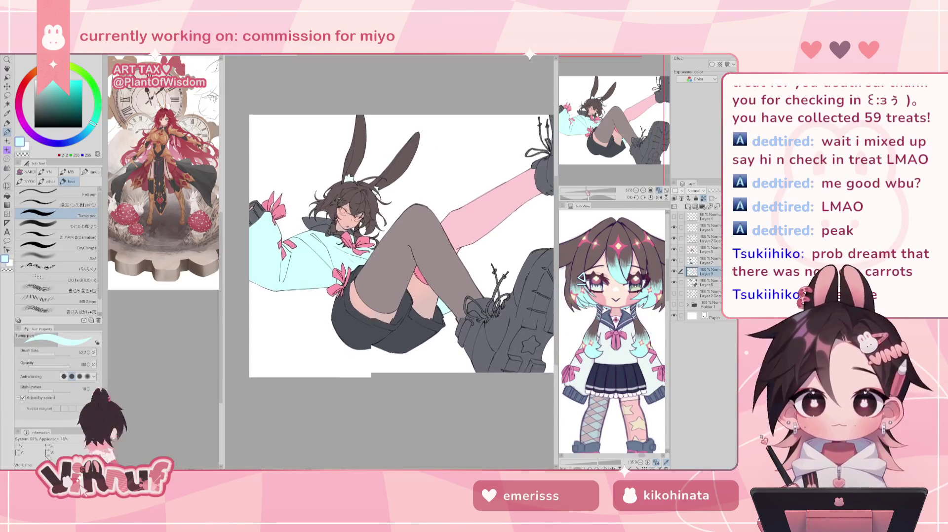
{"action": "scroll", "coordinate": [617, 136], "scroll_direction": "up", "scroll_amount": 3}
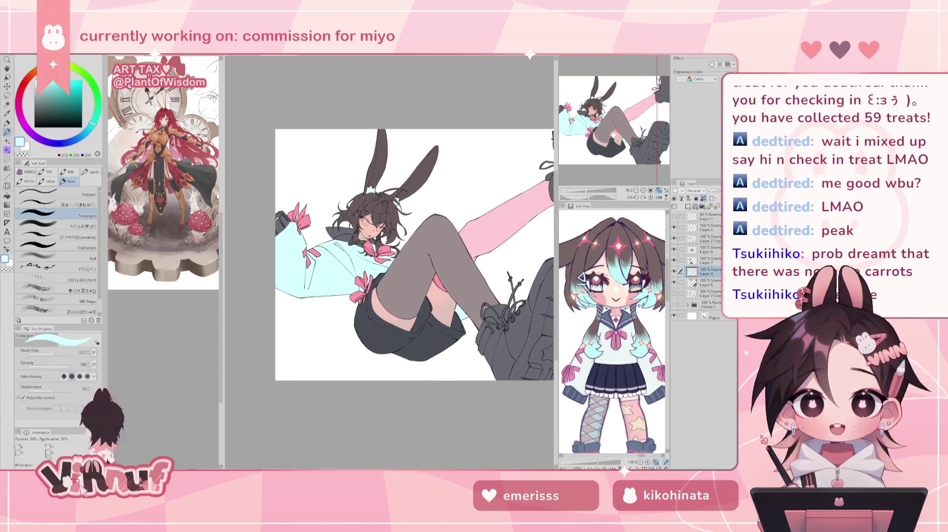
{"action": "left_click_drag", "start_coordinate": [589, 190], "coordinate": [587, 197]}
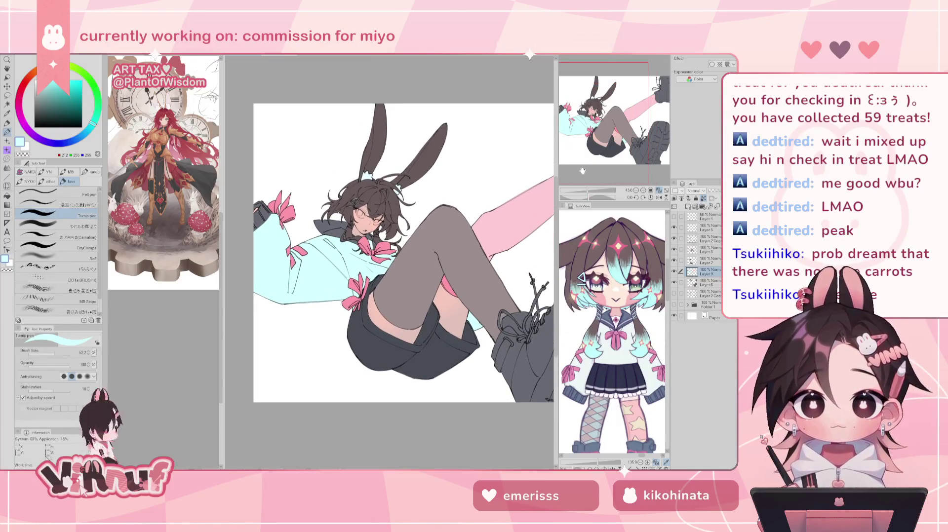
{"action": "left_click", "coordinate": [674, 271]}
{"action": "left_click", "coordinate": [675, 271]}
{"action": "left_click", "coordinate": [675, 271]}
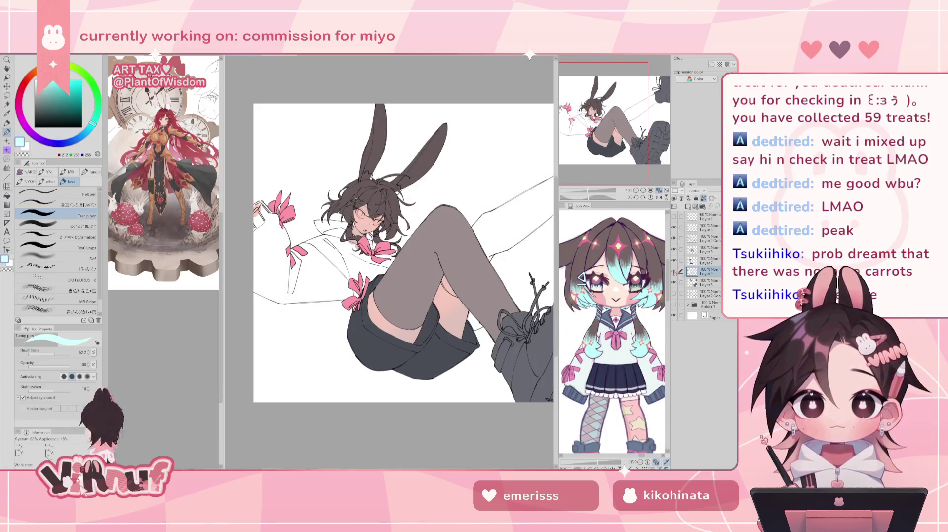
{"action": "left_click", "coordinate": [675, 271]}
{"action": "left_click_drag", "start_coordinate": [590, 194], "coordinate": [585, 194]}
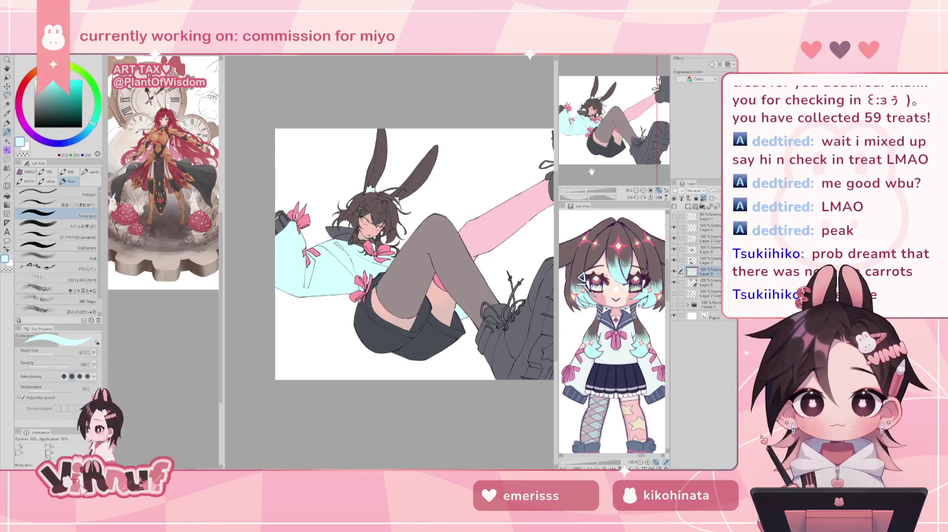
{"action": "key", "text": "m"}
Step: Lasso the left side and knee area, apply Saturation about -39 and Luminosity 3, then deselect
{"action": "left_click_drag", "start_coordinate": [284, 190], "coordinate": [390, 226]}
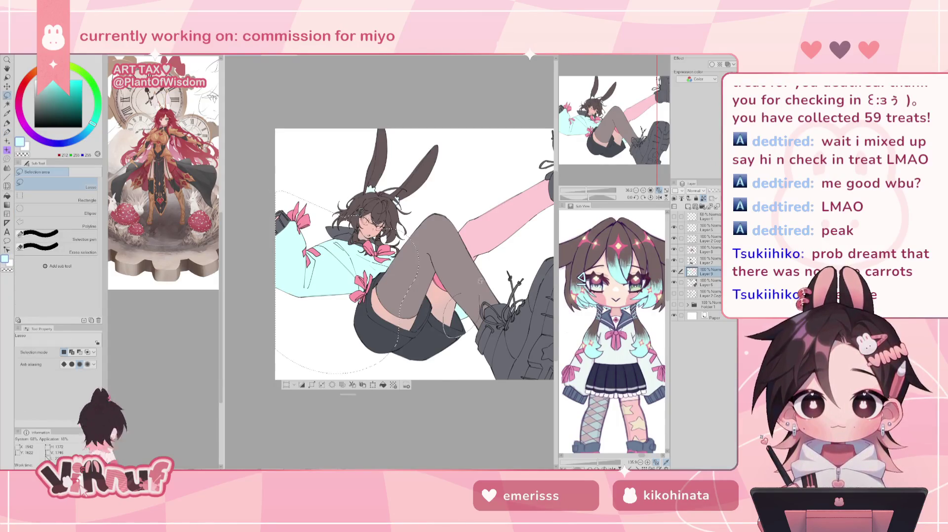
{"action": "left_click_drag", "start_coordinate": [480, 283], "coordinate": [478, 286]}
{"action": "key", "text": "ctrl+u"}
{"action": "left_click_drag", "start_coordinate": [543, 328], "coordinate": [550, 332]}
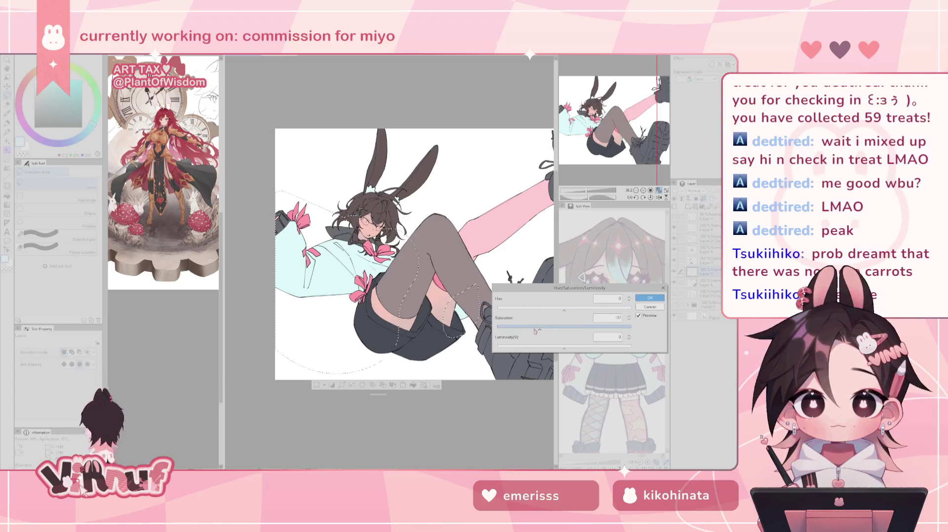
{"action": "left_click_drag", "start_coordinate": [542, 330], "coordinate": [531, 328]}
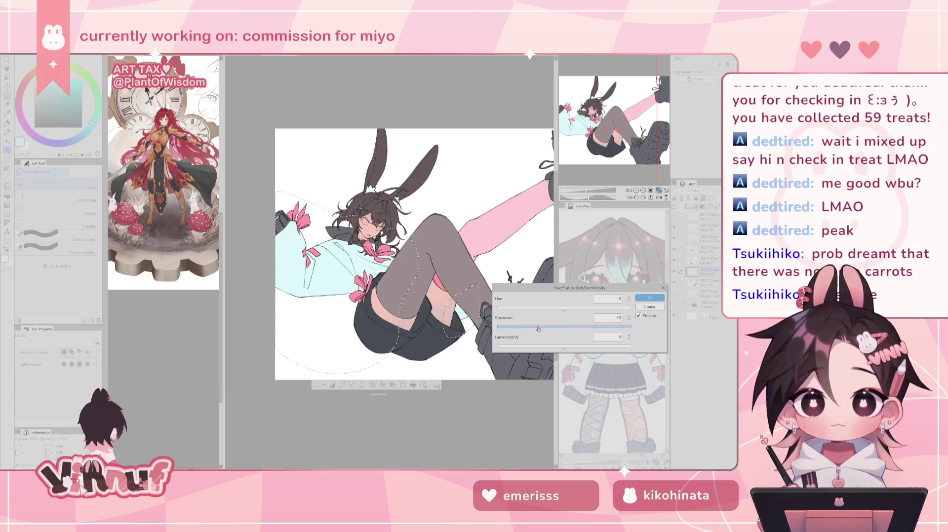
{"action": "left_click_drag", "start_coordinate": [545, 330], "coordinate": [549, 327]}
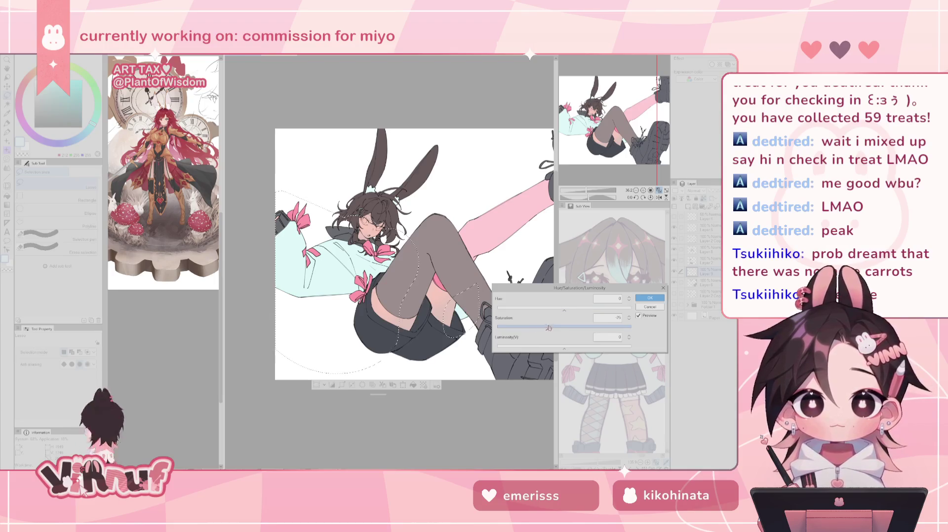
{"action": "left_click", "coordinate": [562, 346]}
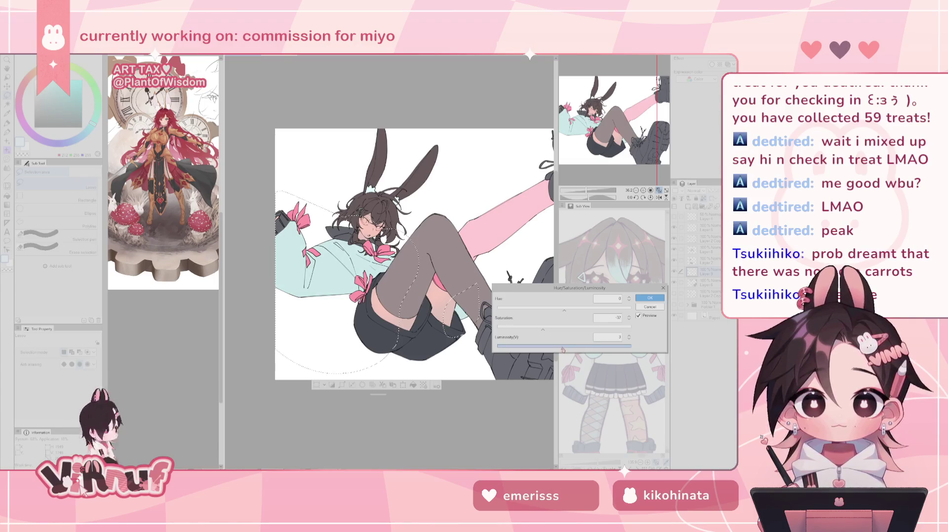
{"action": "left_click", "coordinate": [543, 326]}
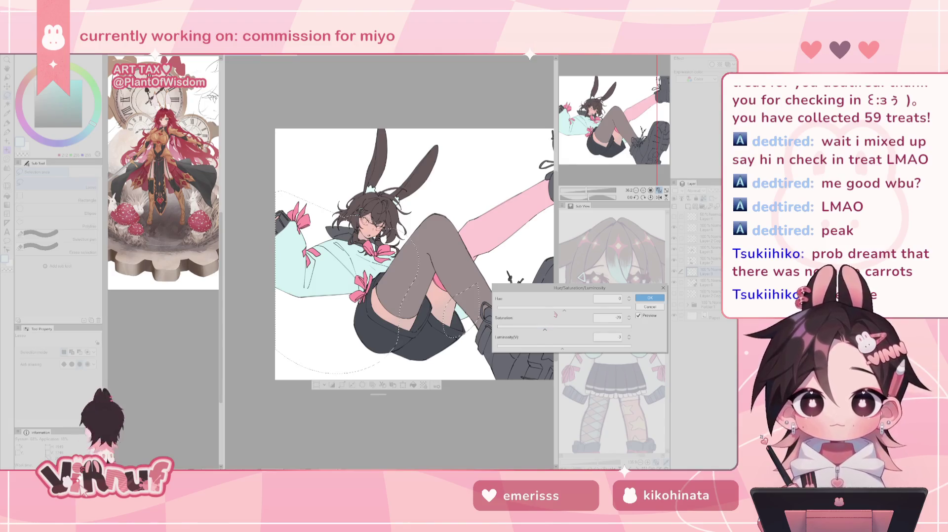
{"action": "left_click", "coordinate": [648, 297]}
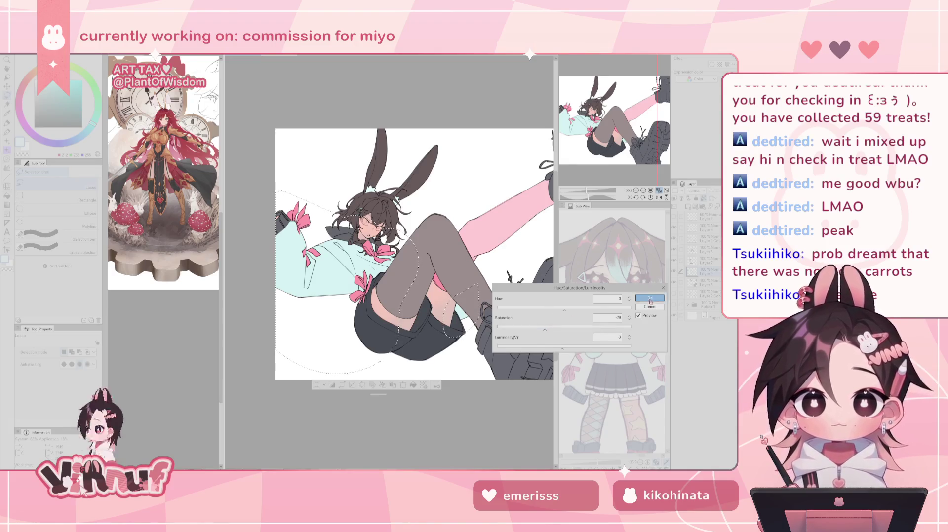
{"action": "key", "text": "ctrl+d"}
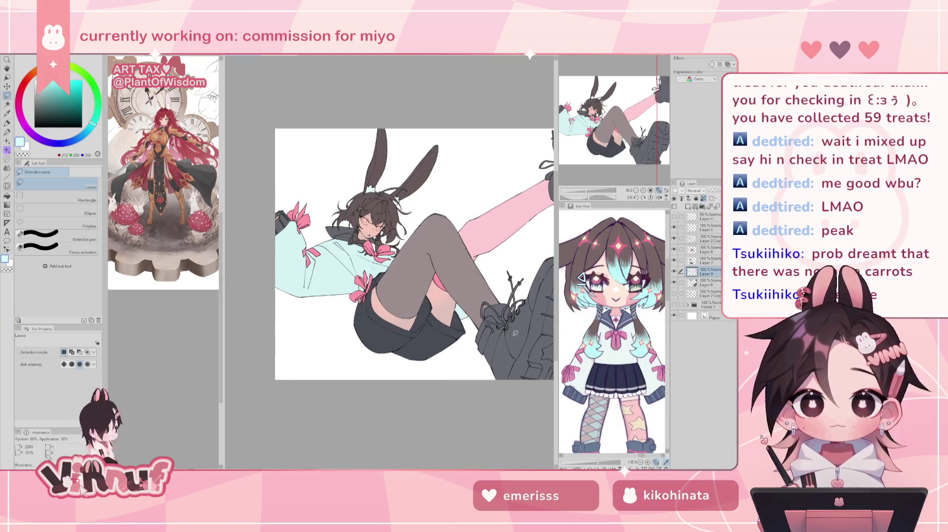
{"action": "key", "text": "p"}
{"action": "left_click", "coordinate": [518, 314], "text": "alt"}
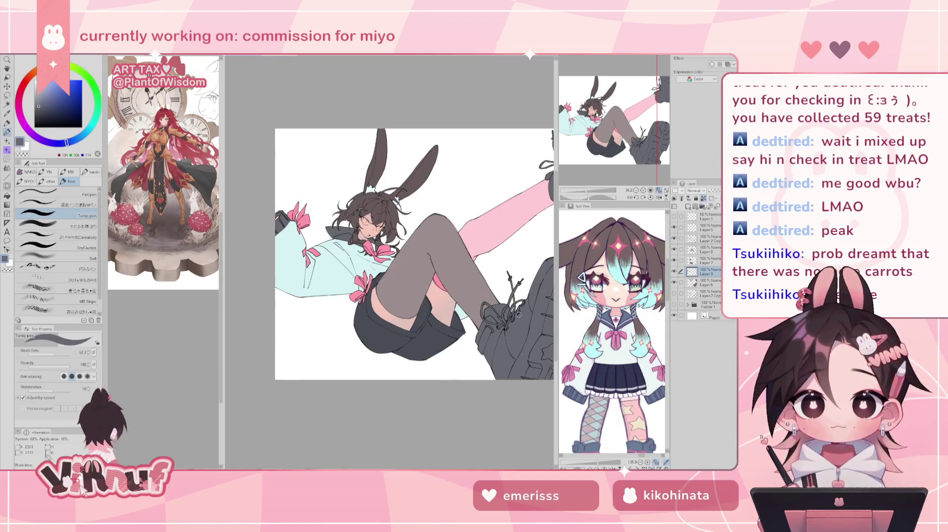
{"action": "key", "text": "alt+bracketleft"}
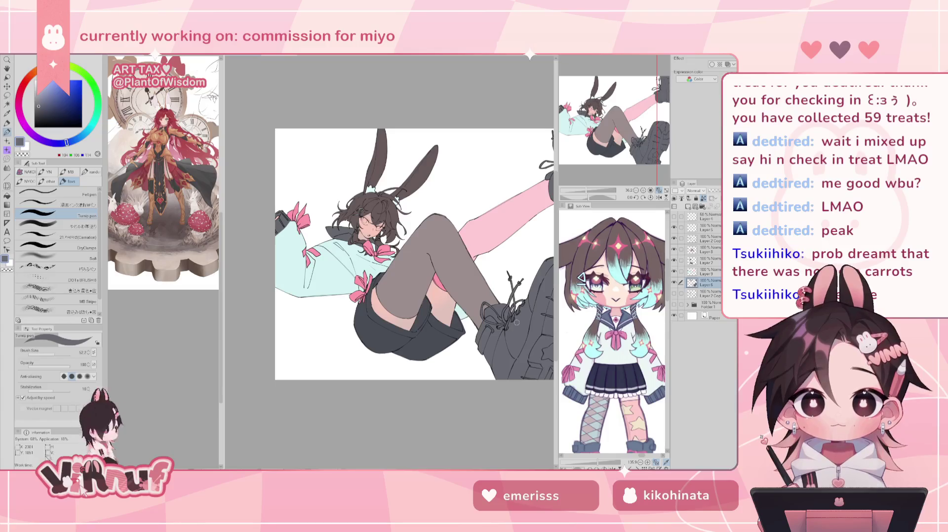
{"action": "key", "text": "ctrl+minus"}
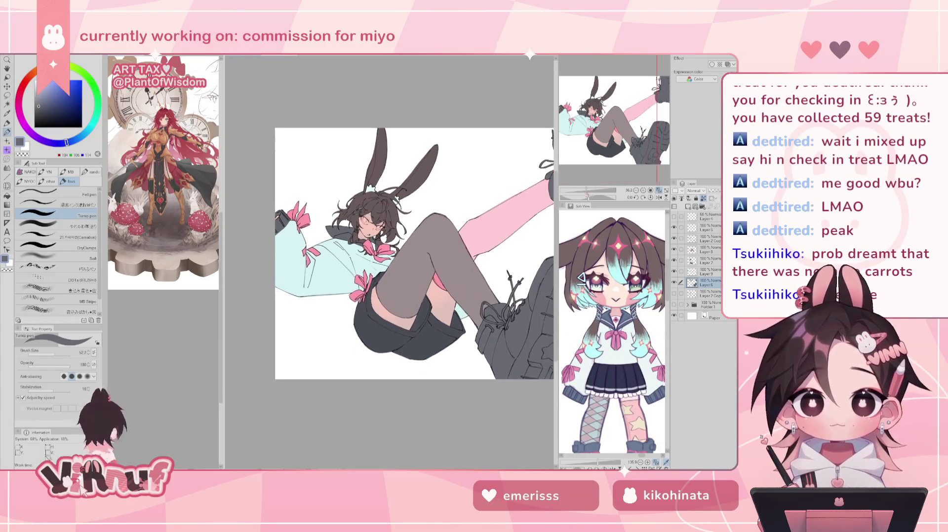
{"action": "left_click_drag", "start_coordinate": [584, 192], "coordinate": [596, 174]}
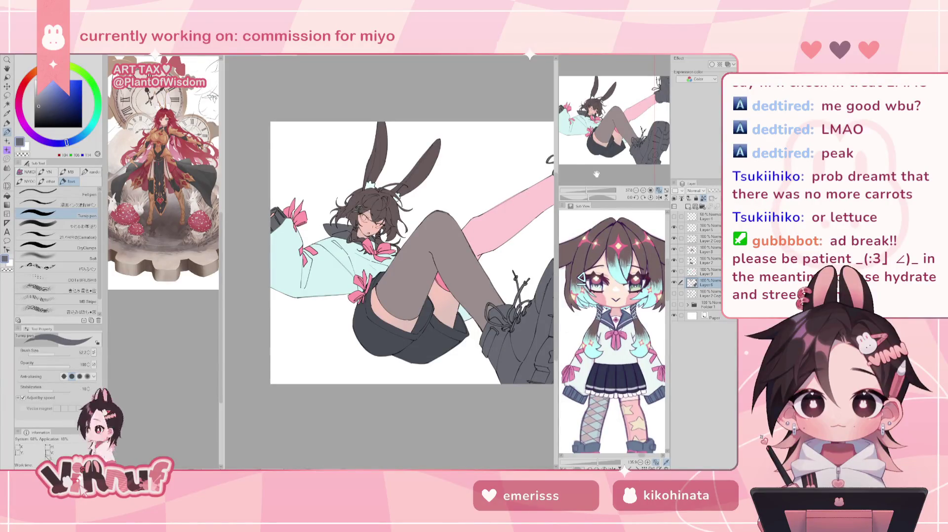
{"action": "scroll", "coordinate": [390, 262], "scroll_direction": "up", "scroll_amount": 3}
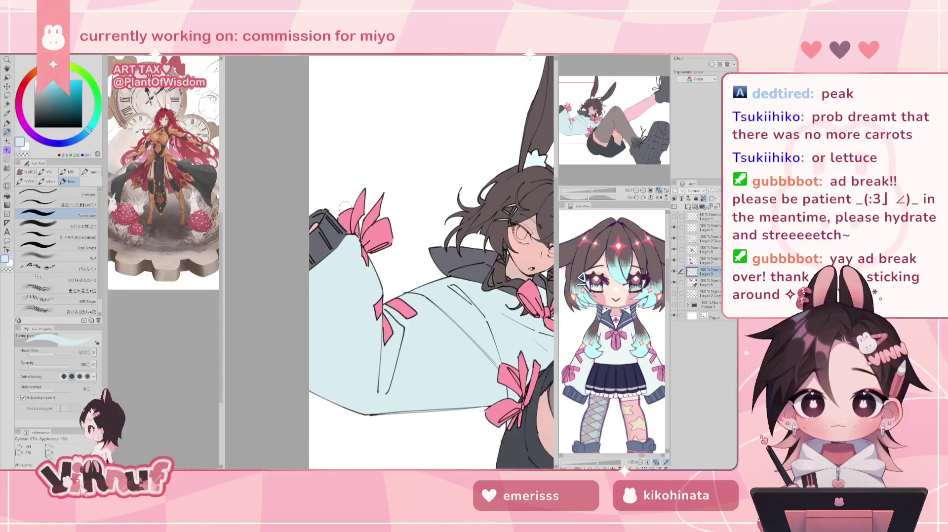
{"action": "scroll", "coordinate": [390, 262], "scroll_direction": "up", "scroll_amount": 3}
{"action": "left_click", "coordinate": [495, 375], "text": "alt"}
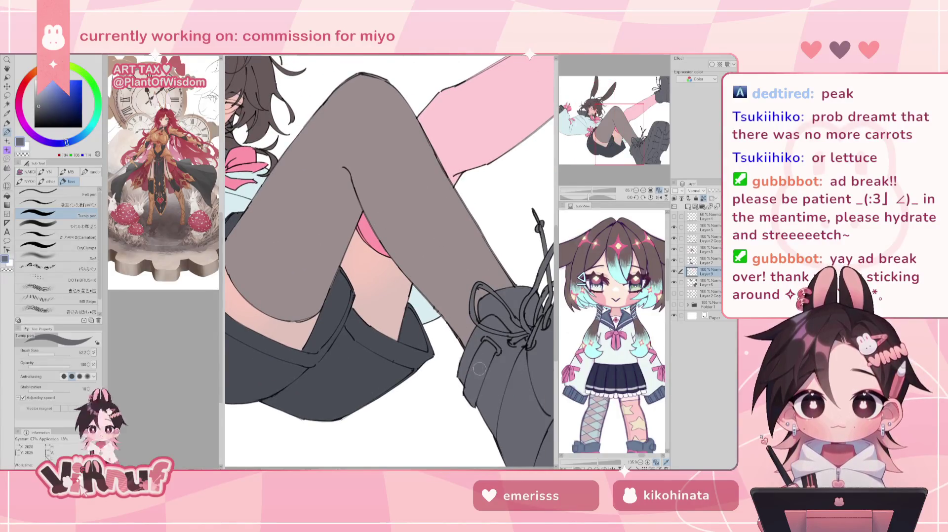
{"action": "left_click_drag", "start_coordinate": [297, 188], "coordinate": [459, 385]}
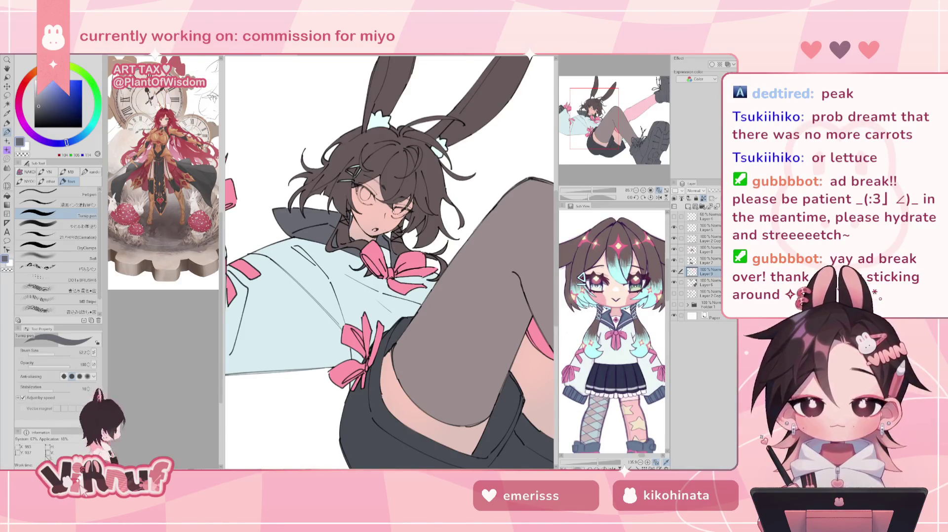
{"action": "left_click_drag", "start_coordinate": [465, 214], "coordinate": [344, 263]}
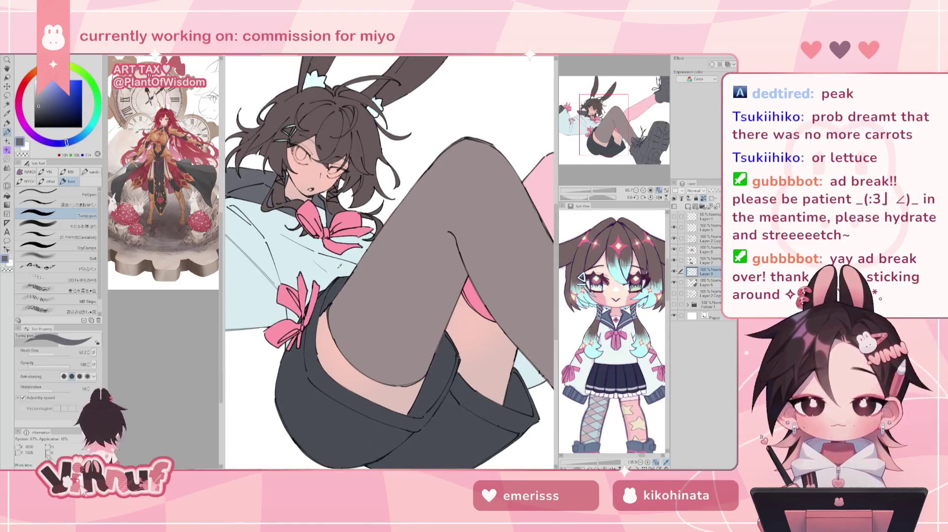
{"action": "left_click", "coordinate": [344, 263], "text": "alt"}
{"action": "left_click_drag", "start_coordinate": [345, 264], "coordinate": [354, 273]}
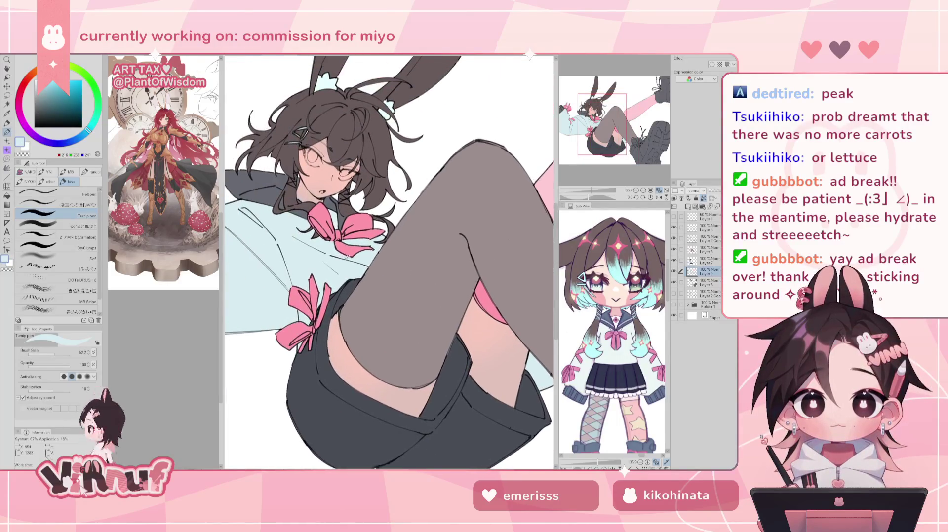
{"action": "left_click_drag", "start_coordinate": [470, 264], "coordinate": [368, 233]}
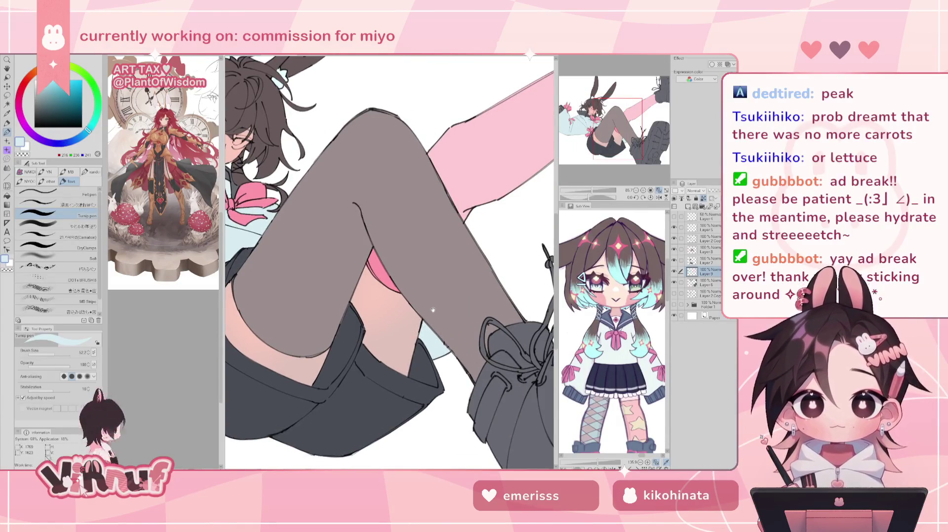
{"action": "left_click_drag", "start_coordinate": [265, 231], "coordinate": [427, 325]}
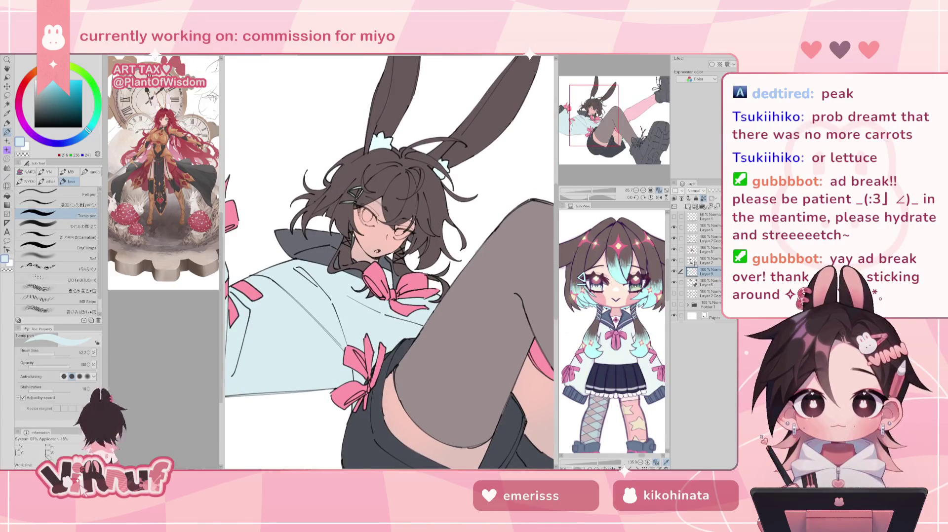
{"action": "left_click", "coordinate": [691, 249]}
{"action": "left_click", "coordinate": [674, 249]}
{"action": "left_click", "coordinate": [674, 249]}
{"action": "left_click", "coordinate": [691, 260]}
{"action": "left_click", "coordinate": [674, 260]}
{"action": "left_click", "coordinate": [674, 260]}
{"action": "left_click", "coordinate": [692, 271]}
{"action": "left_click", "coordinate": [674, 272]}
{"action": "left_click", "coordinate": [674, 272]}
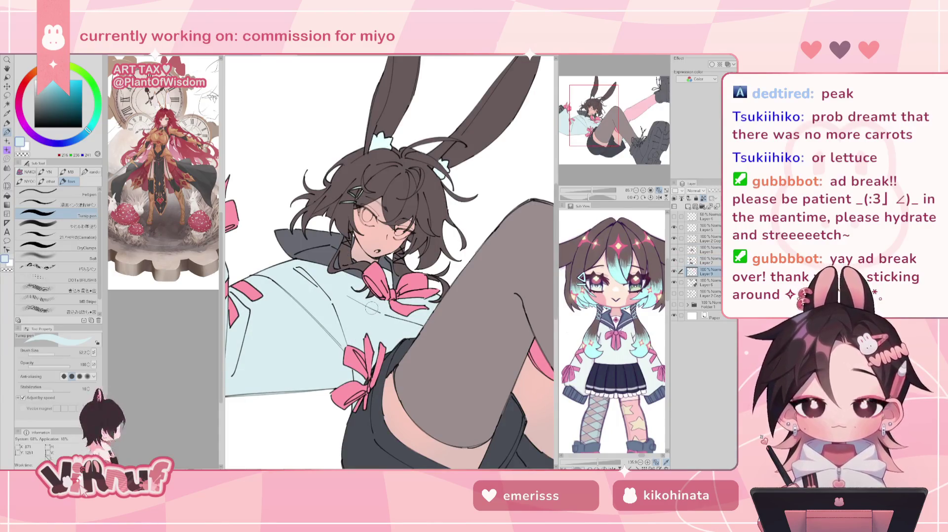
{"action": "left_click_drag", "start_coordinate": [94, 132], "coordinate": [95, 125]}
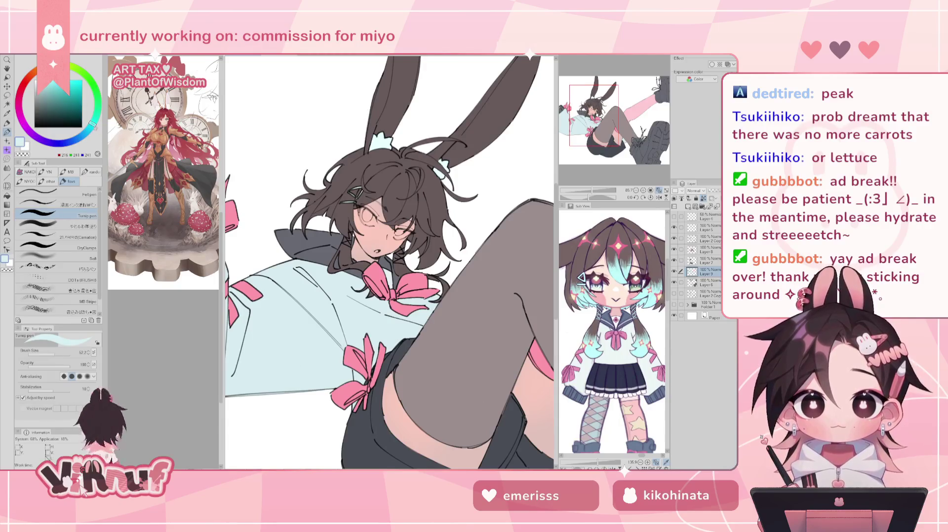
{"action": "left_click_drag", "start_coordinate": [39, 83], "coordinate": [42, 80]}
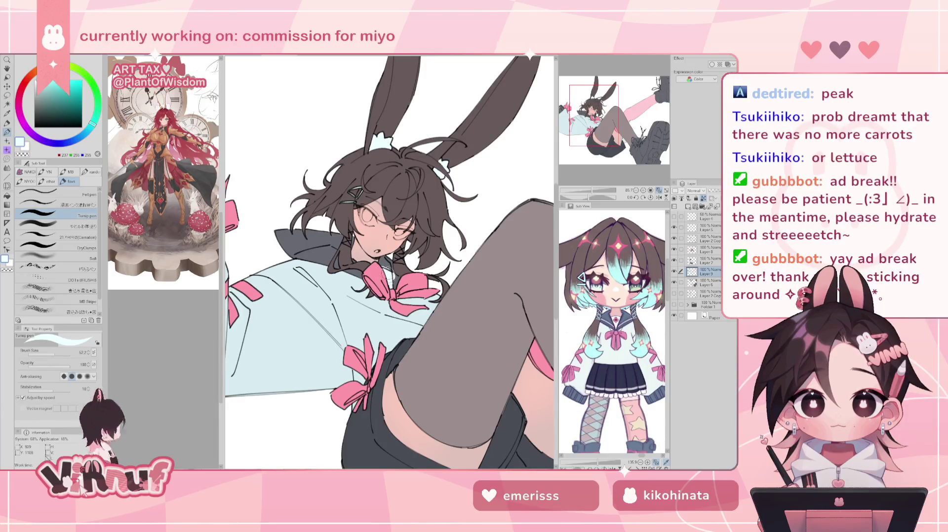
{"action": "left_click", "coordinate": [387, 263], "text": "alt"}
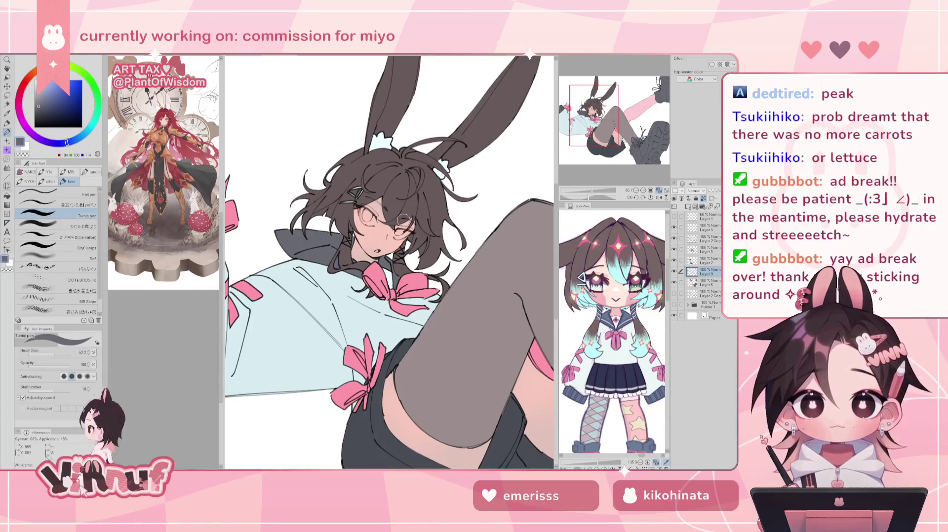
{"action": "left_click_drag", "start_coordinate": [593, 190], "coordinate": [591, 194]}
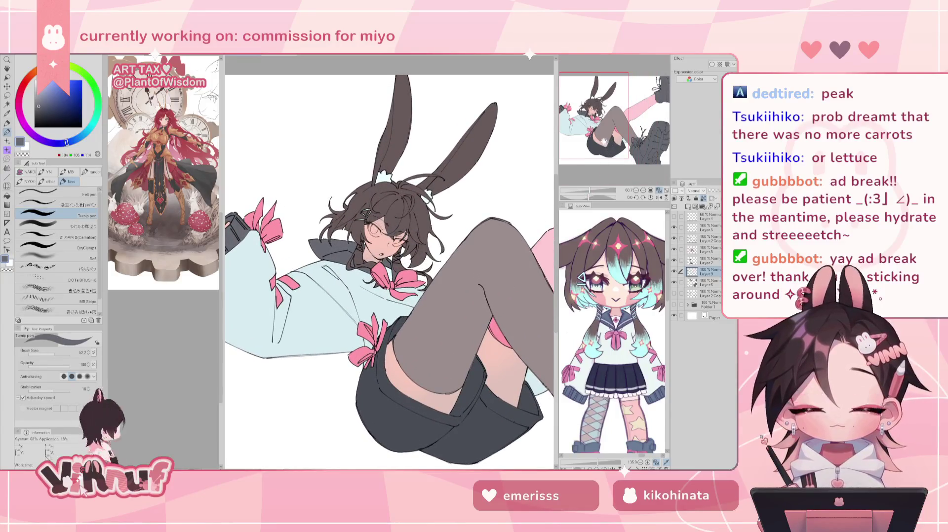
{"action": "left_click_drag", "start_coordinate": [603, 145], "coordinate": [607, 134]}
{"action": "left_click", "coordinate": [706, 285]}
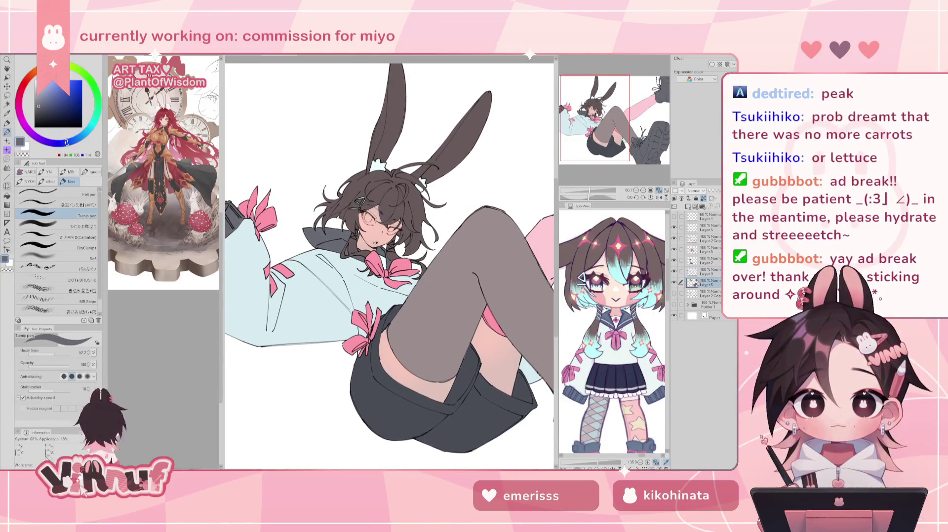
{"action": "scroll", "coordinate": [607, 198], "scroll_direction": "down", "scroll_amount": 2}
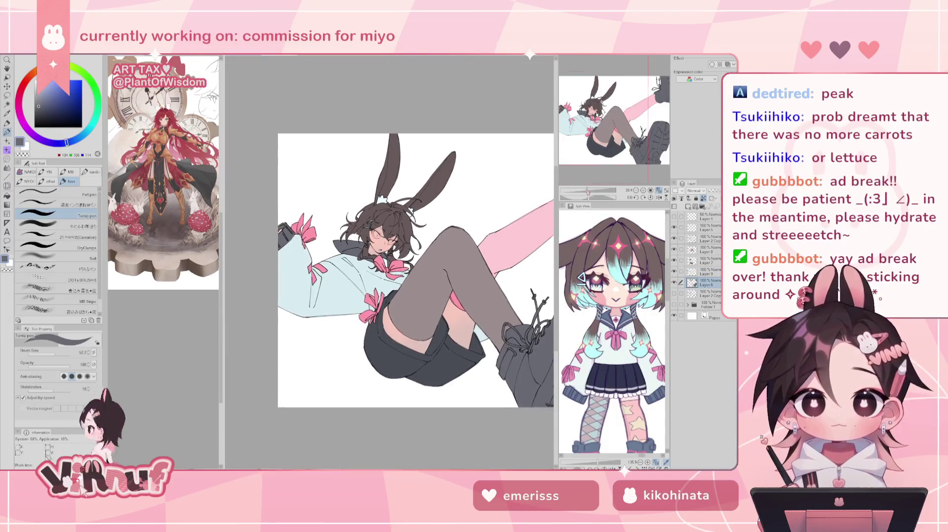
Step: Switch to the freehand Lasso selection tool (M) and make Layer 8 the working layer
{"action": "key", "text": "m"}
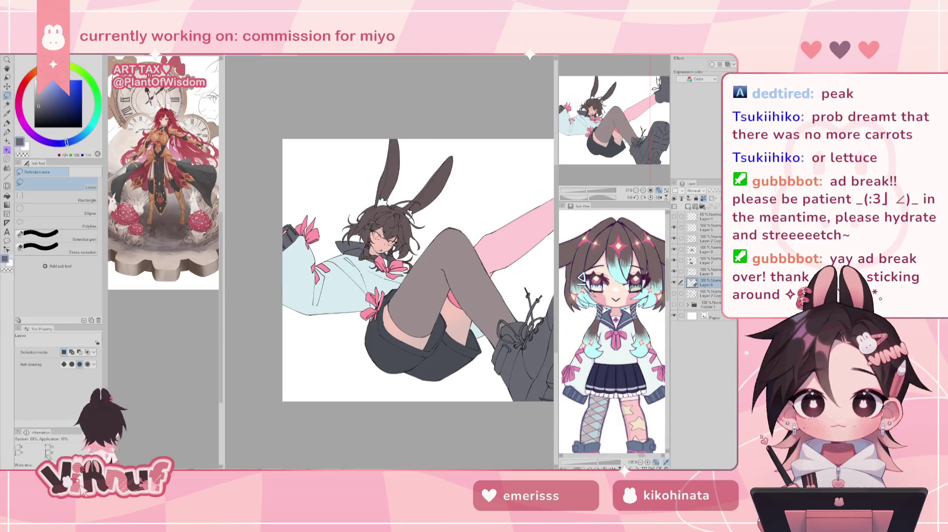
{"action": "left_click_drag", "start_coordinate": [418, 270], "coordinate": [389, 272]}
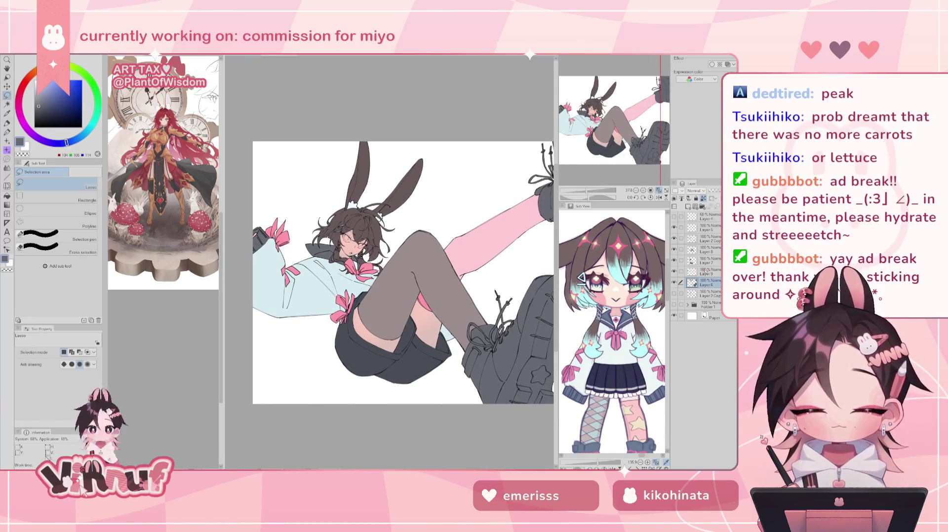
{"action": "left_click", "coordinate": [707, 250]}
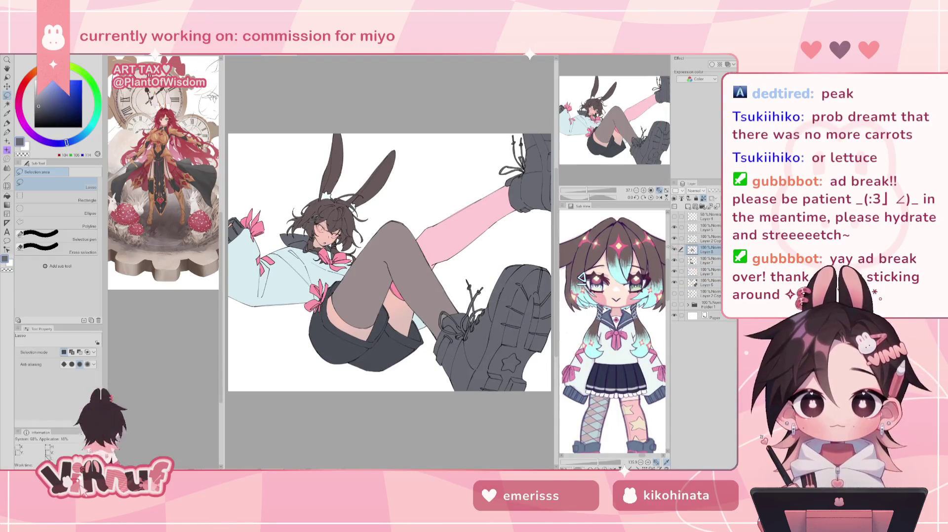
Step: Raise the stockings' luminosity to 15 with a little added saturation and apply it
{"action": "key", "text": "ctrl+u"}
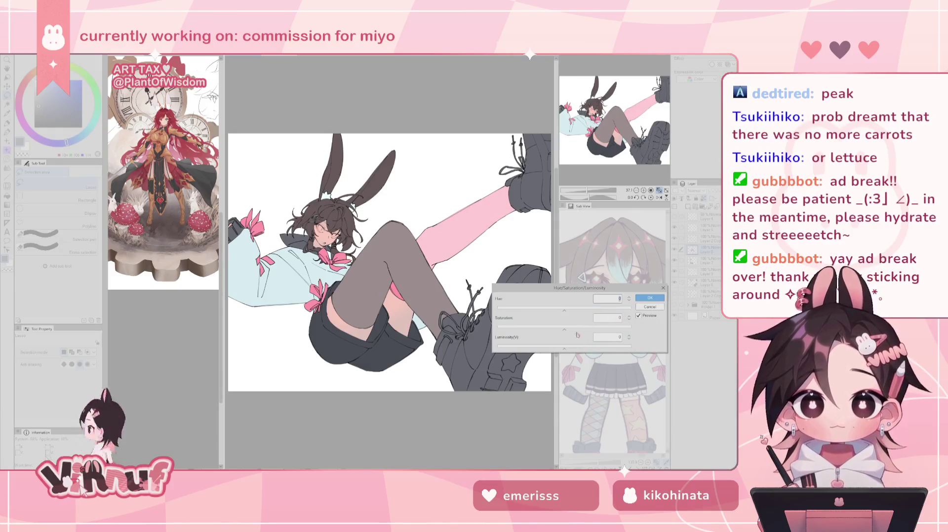
{"action": "left_click", "coordinate": [629, 340]}
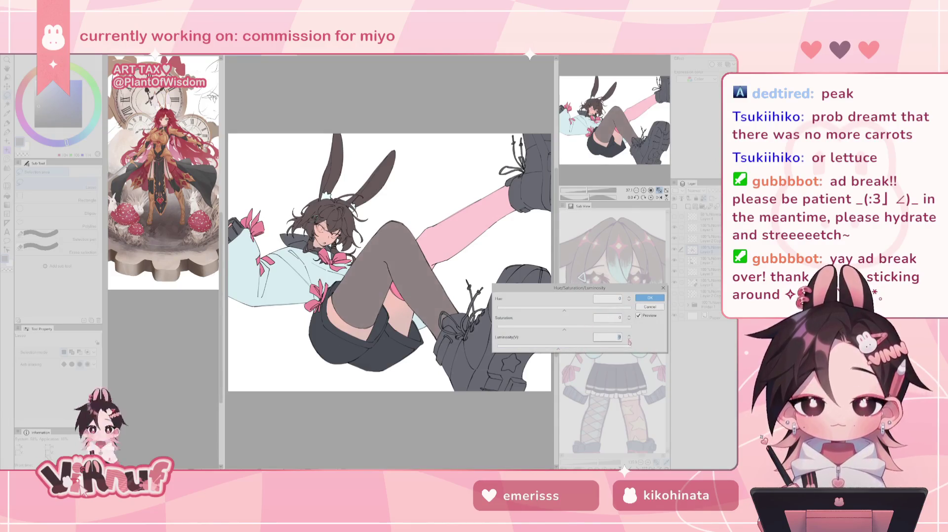
{"action": "left_click", "coordinate": [629, 339]}
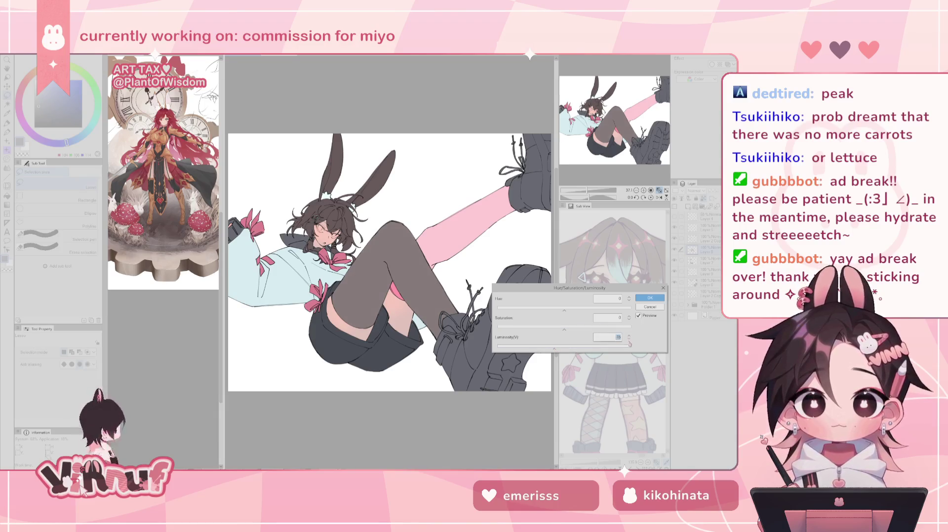
{"action": "left_click_drag", "start_coordinate": [575, 327], "coordinate": [568, 327]}
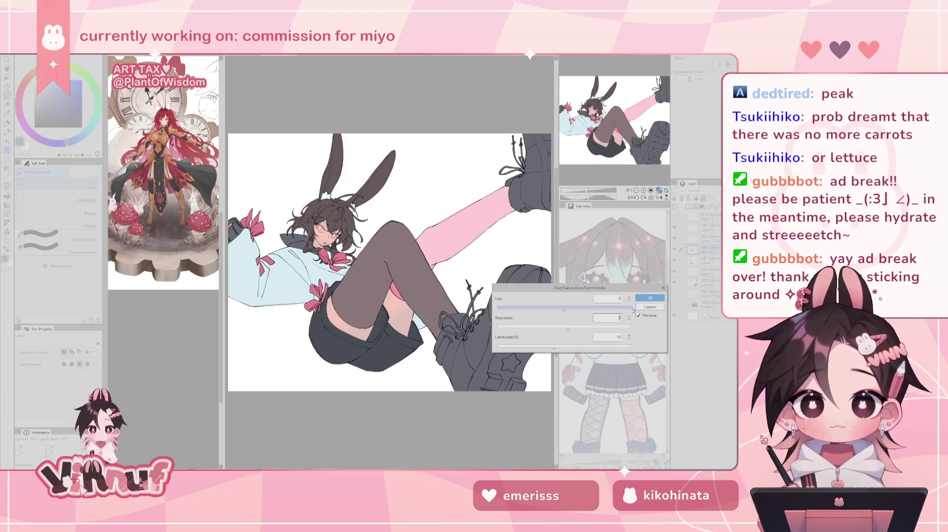
{"action": "left_click", "coordinate": [650, 298]}
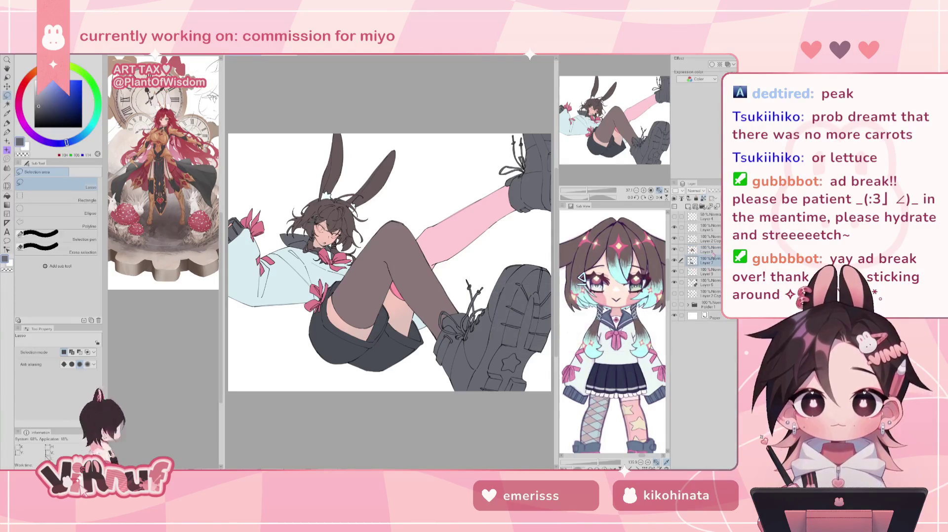
Step: Revise the stockings' luminosity to 14, then toggle undo/redo to compare before and after
{"action": "key", "text": "ctrl+u"}
{"action": "left_click", "coordinate": [629, 340]}
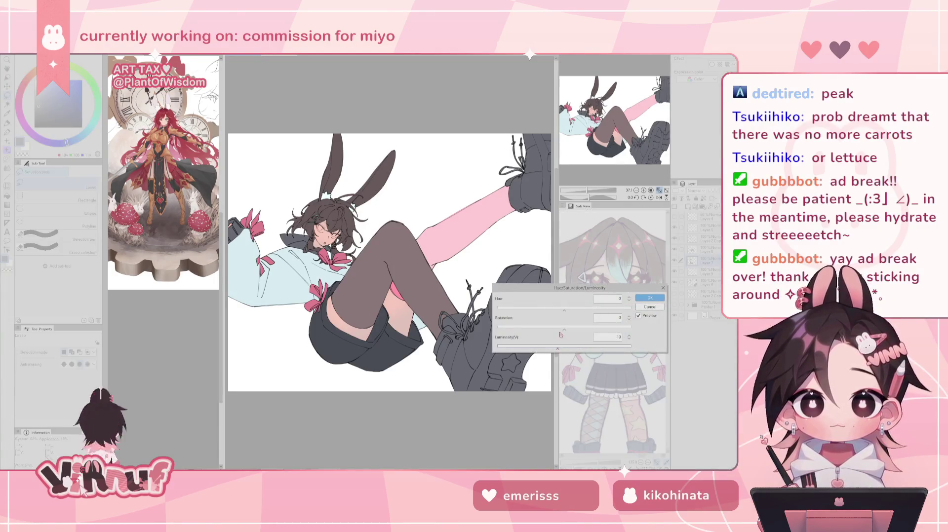
{"action": "left_click_drag", "start_coordinate": [630, 342], "coordinate": [629, 338]}
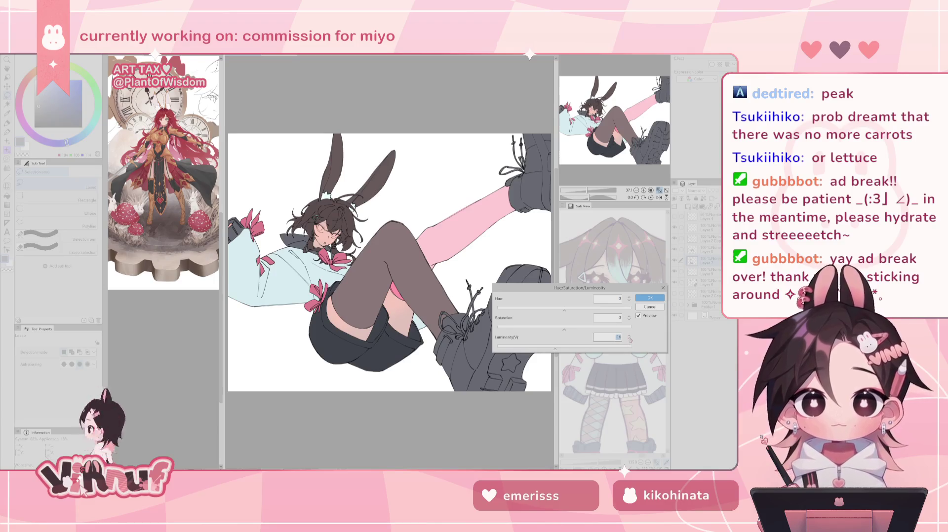
{"action": "left_click", "coordinate": [650, 298]}
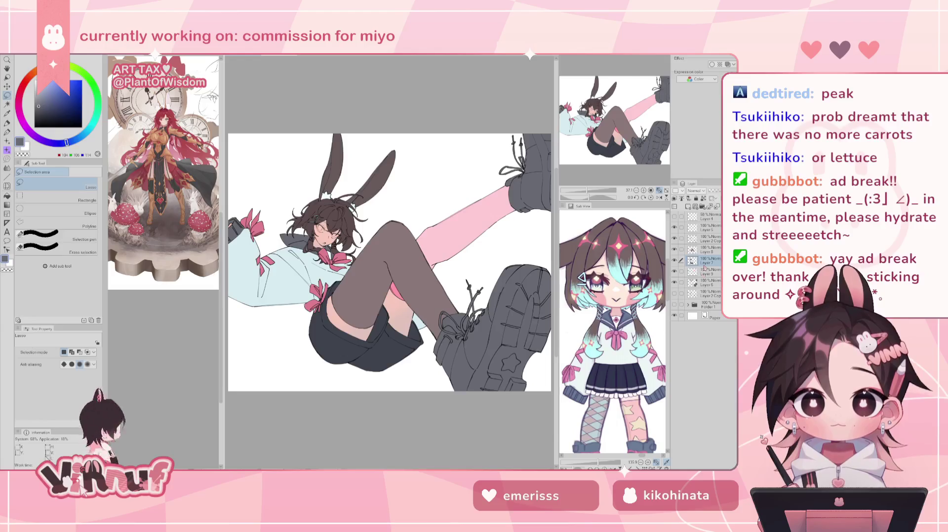
{"action": "key", "text": "ctrl+z"}
{"action": "key", "text": "ctrl+y"}
{"action": "key", "text": "ctrl+z"}
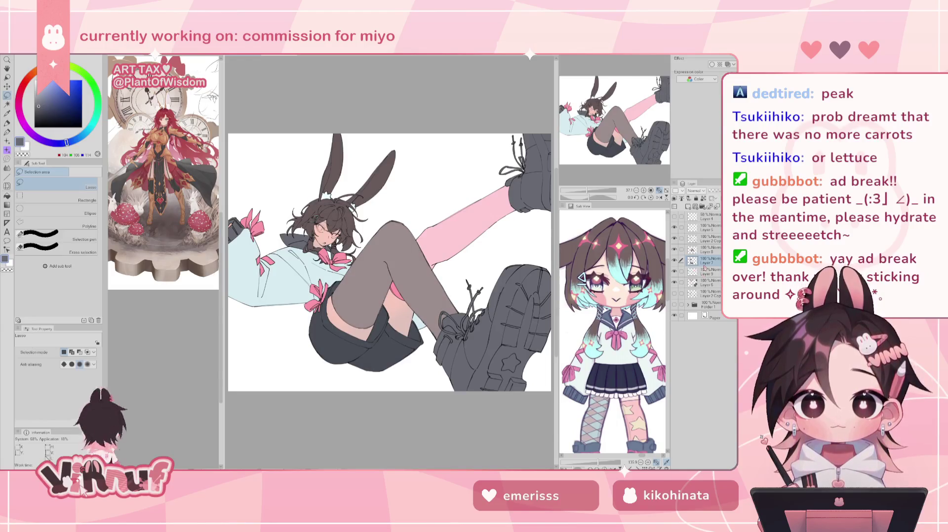
{"action": "left_click", "coordinate": [709, 283]}
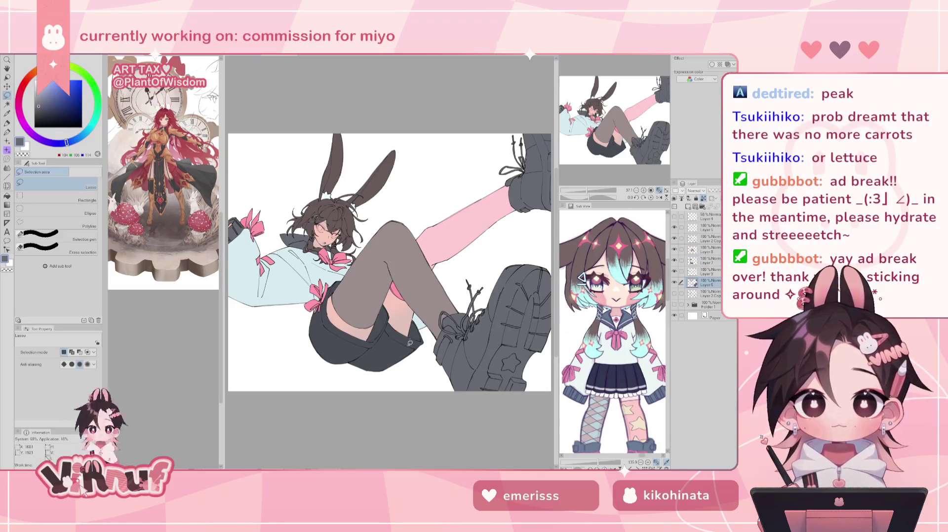
Step: Lasso the thigh and shorts area, apply Luminosity 13 and Saturation 4, then deselect
{"action": "left_click_drag", "start_coordinate": [409, 344], "coordinate": [304, 215]}
{"action": "mouse_move", "coordinate": [296, 273]}
{"action": "left_mouse_down"}
{"action": "mouse_move", "coordinate": [318, 341]}
{"action": "mouse_move", "coordinate": [410, 346]}
{"action": "left_mouse_up"}
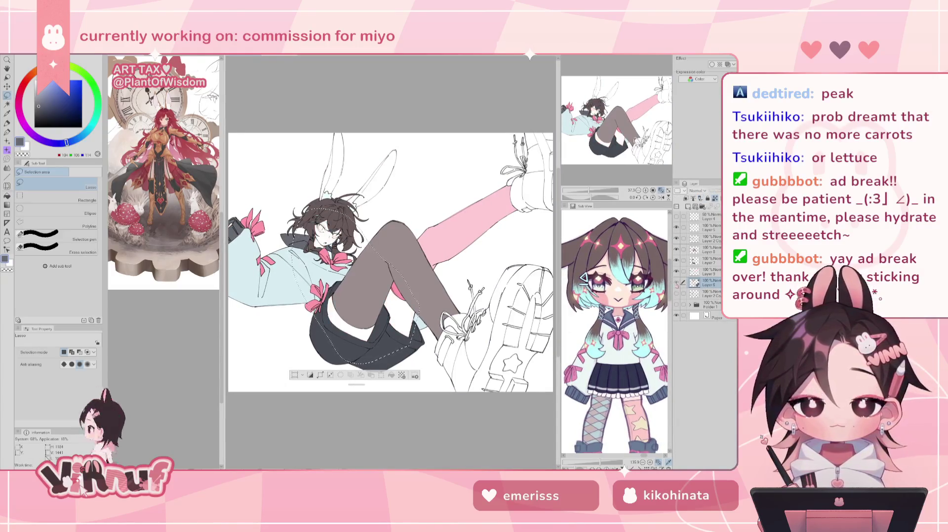
{"action": "key", "text": "ctrl+u"}
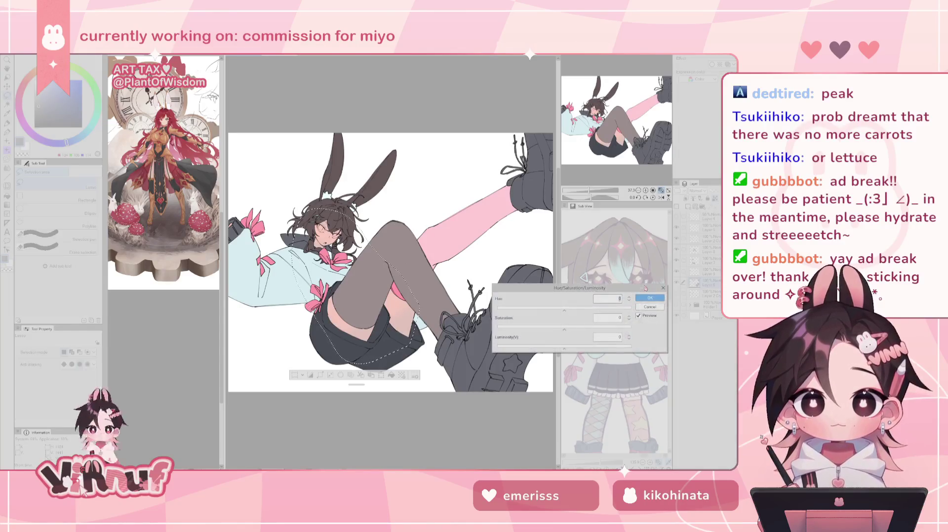
{"action": "left_click_drag", "start_coordinate": [564, 348], "coordinate": [572, 348]}
{"action": "left_click", "coordinate": [570, 331]}
{"action": "left_click_drag", "start_coordinate": [570, 330], "coordinate": [566, 328]}
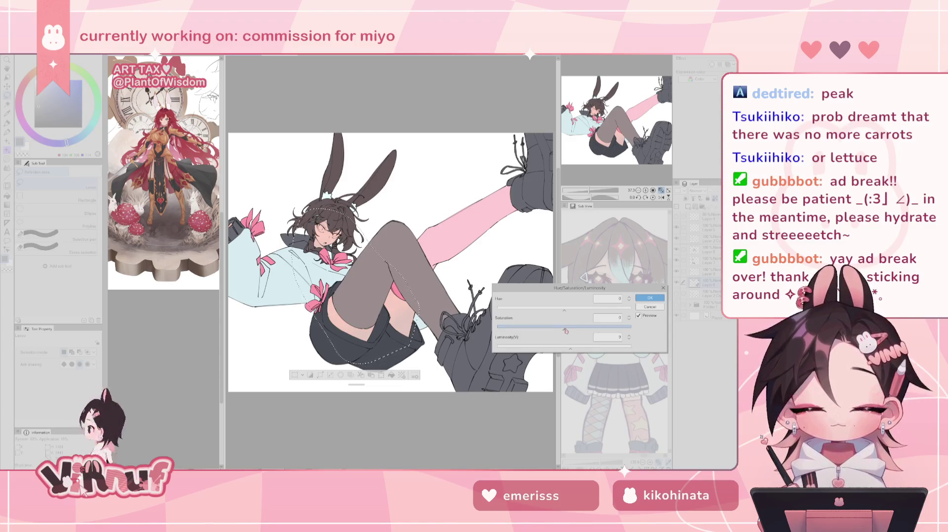
{"action": "left_click", "coordinate": [574, 348]}
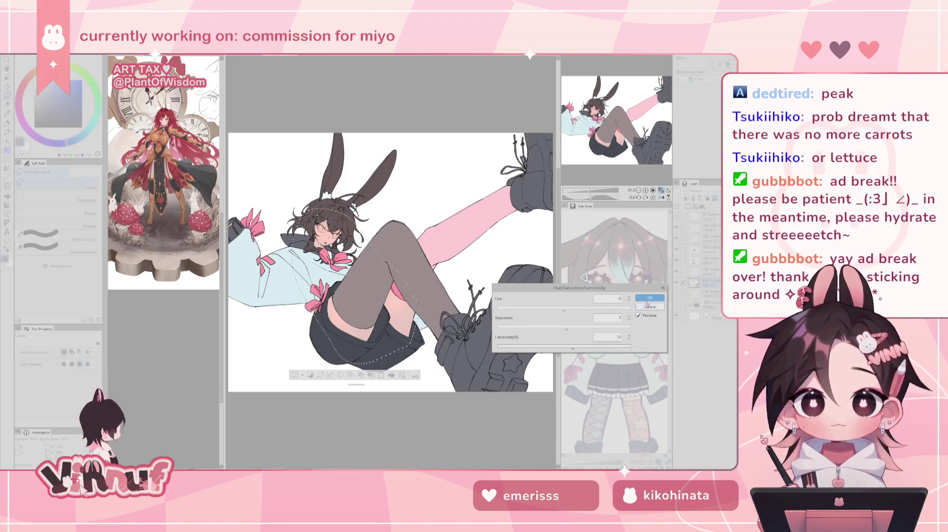
{"action": "left_click", "coordinate": [644, 298]}
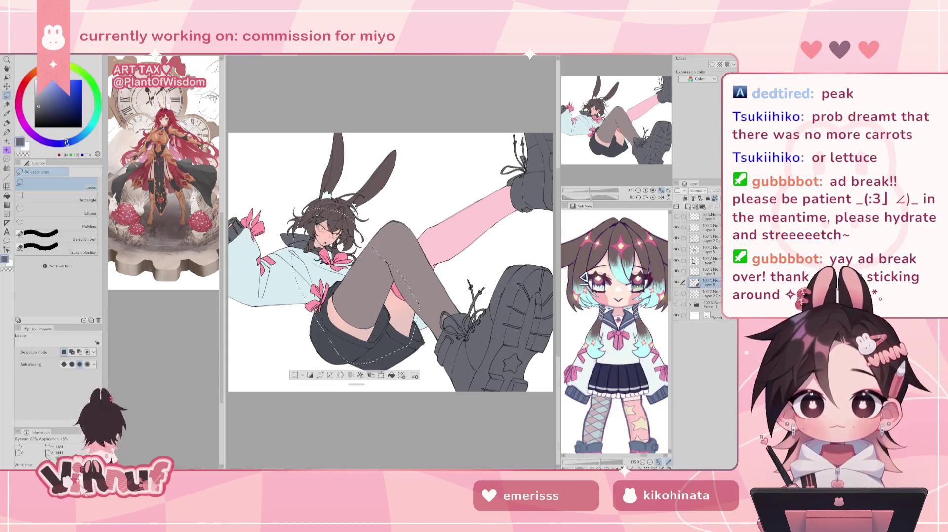
{"action": "key", "text": "ctrl+d"}
Step: Flip the canvas back to normal, select Layer 9, and zoom in on the face
{"action": "key", "text": "h"}
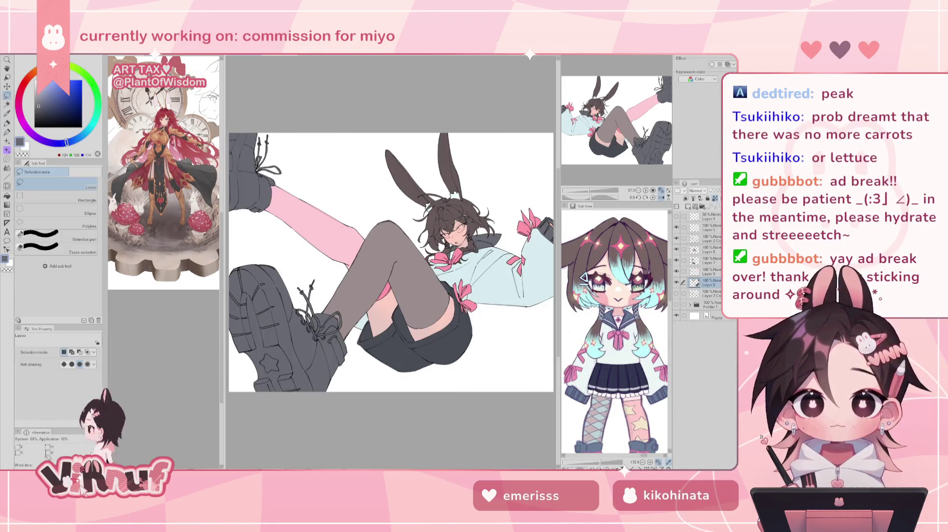
{"action": "key", "text": "h"}
{"action": "scroll", "coordinate": [390, 262], "scroll_direction": "up", "scroll_amount": 2}
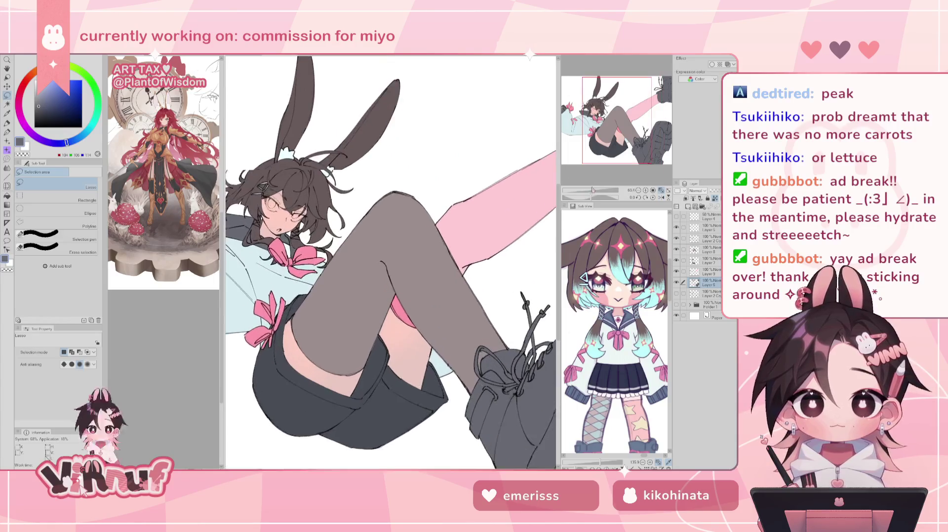
{"action": "scroll", "coordinate": [390, 262], "scroll_direction": "up", "scroll_amount": 2}
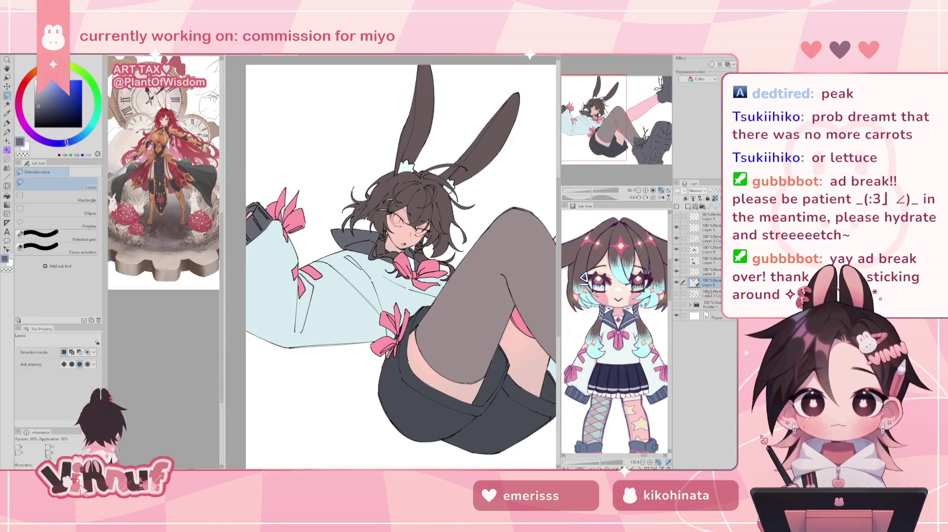
{"action": "scroll", "coordinate": [390, 262], "scroll_direction": "down", "scroll_amount": 4}
{"action": "left_click", "coordinate": [711, 272]}
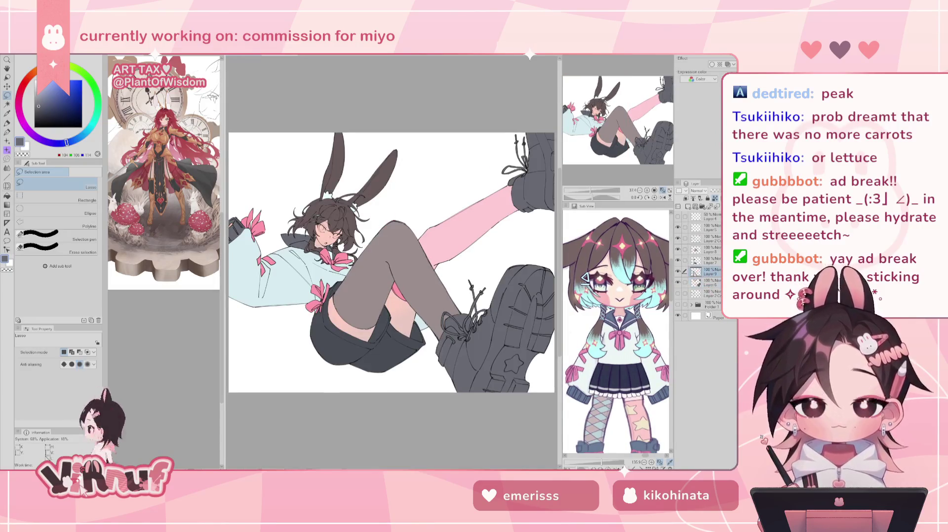
{"action": "left_click_drag", "start_coordinate": [591, 190], "coordinate": [595, 190]}
{"action": "left_click_drag", "start_coordinate": [618, 121], "coordinate": [588, 113]}
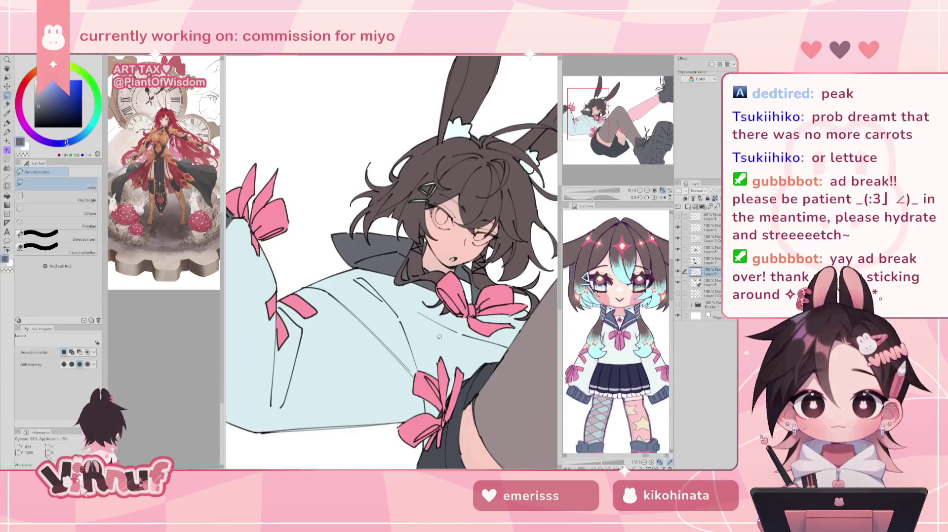
Step: Pick a lighter shade of the shirt's light blue with the felt pen at size 14.1
{"action": "key", "text": "p"}
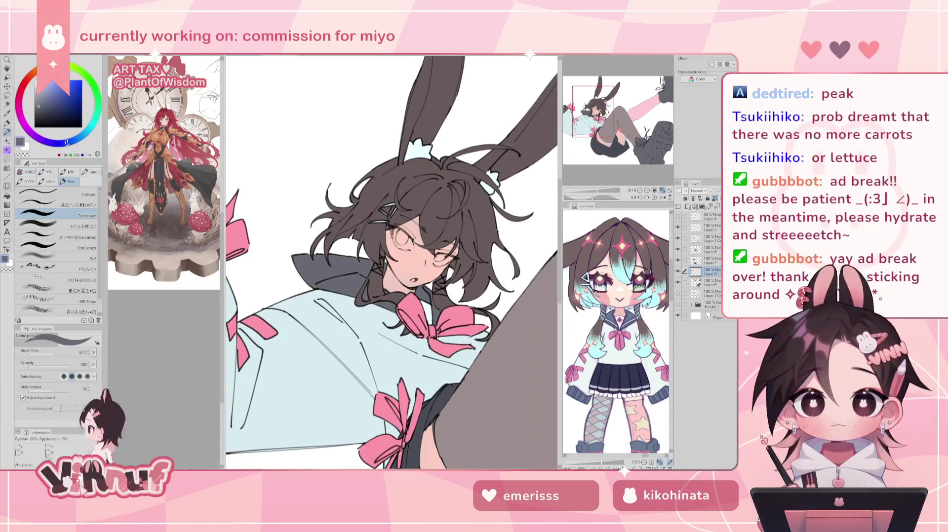
{"action": "left_click", "coordinate": [388, 349], "text": "alt"}
{"action": "left_click_drag", "start_coordinate": [87, 131], "coordinate": [74, 141]}
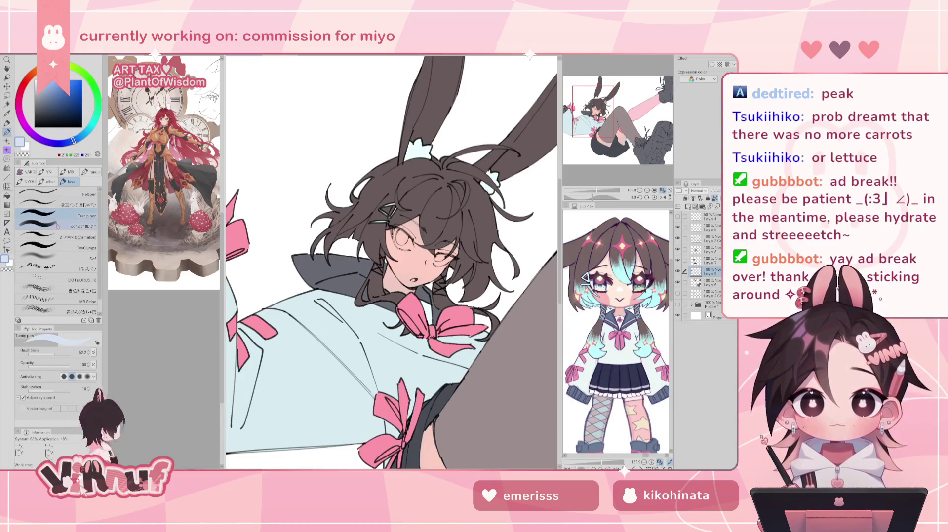
{"action": "left_click", "coordinate": [63, 192]}
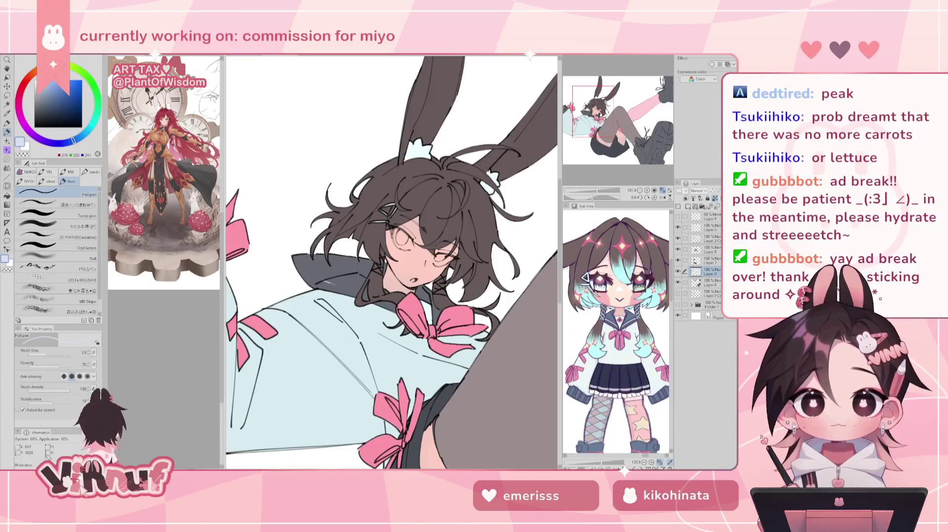
{"action": "left_click", "coordinate": [50, 352]}
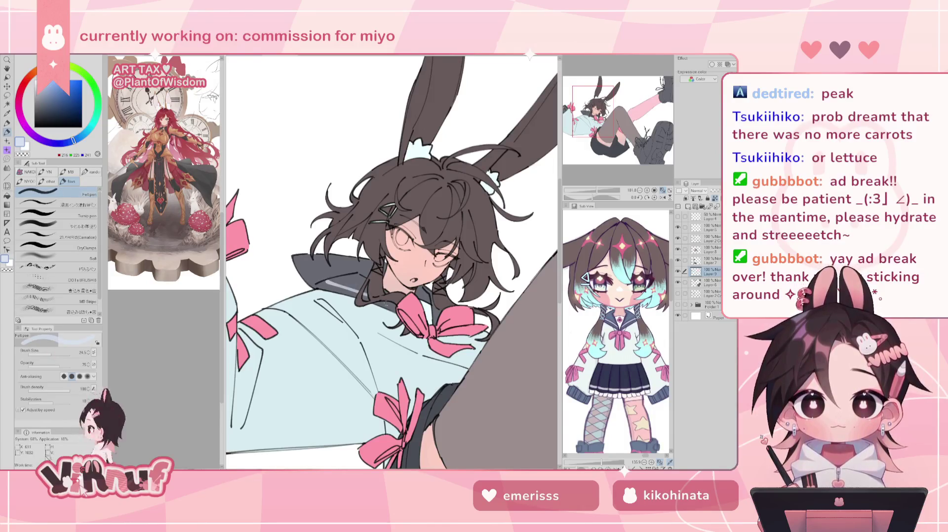
{"action": "left_click", "coordinate": [50, 353]}
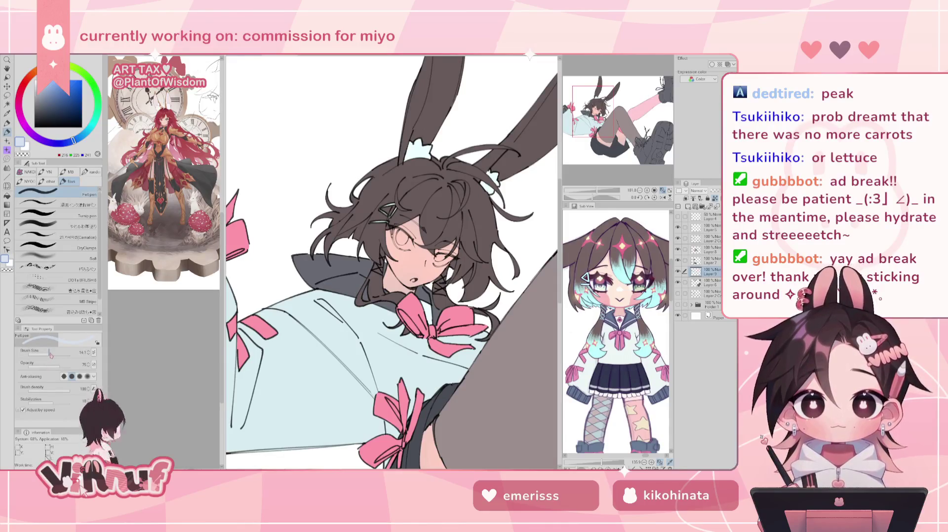
Step: Try several light highlight strokes along the dark collar, keeping the final one
{"action": "left_click_drag", "start_coordinate": [326, 279], "coordinate": [393, 306]}
{"action": "key", "text": "ctrl+z"}
{"action": "mouse_move", "coordinate": [327, 279]}
{"action": "left_mouse_down"}
{"action": "mouse_move", "coordinate": [395, 306]}
{"action": "mouse_move", "coordinate": [385, 296]}
{"action": "left_mouse_up"}
{"action": "key", "text": "ctrl+z"}
{"action": "key", "text": "ctrl+z"}
{"action": "left_click_drag", "start_coordinate": [434, 246], "coordinate": [424, 324]}
{"action": "key", "text": "ctrl+z"}
{"action": "key", "text": "ctrl+z"}
{"action": "key", "text": "ctrl+z"}
{"action": "left_click_drag", "start_coordinate": [433, 248], "coordinate": [424, 326]}
{"action": "key", "text": "ctrl+z"}
{"action": "left_click_drag", "start_coordinate": [434, 248], "coordinate": [423, 325]}
{"action": "key", "text": "ctrl+z"}
{"action": "key", "text": "ctrl+z"}
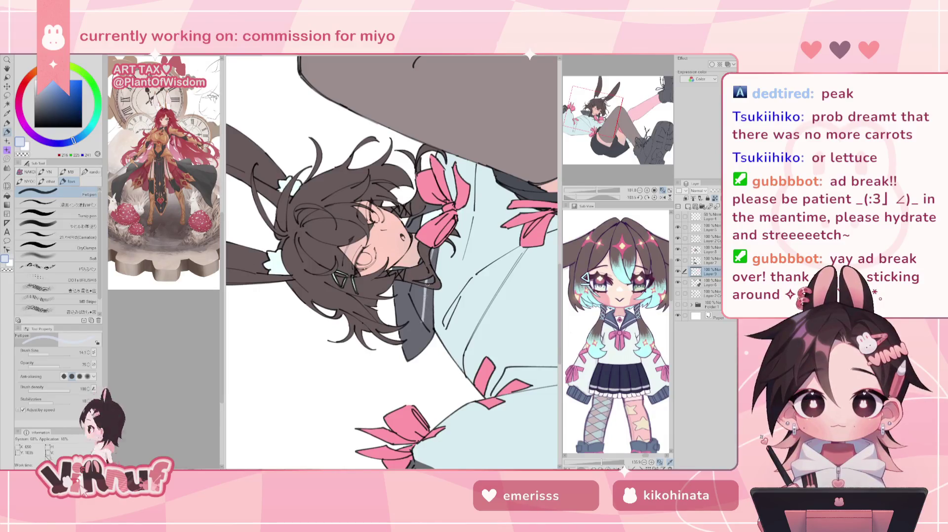
{"action": "key", "text": "ctrl+z"}
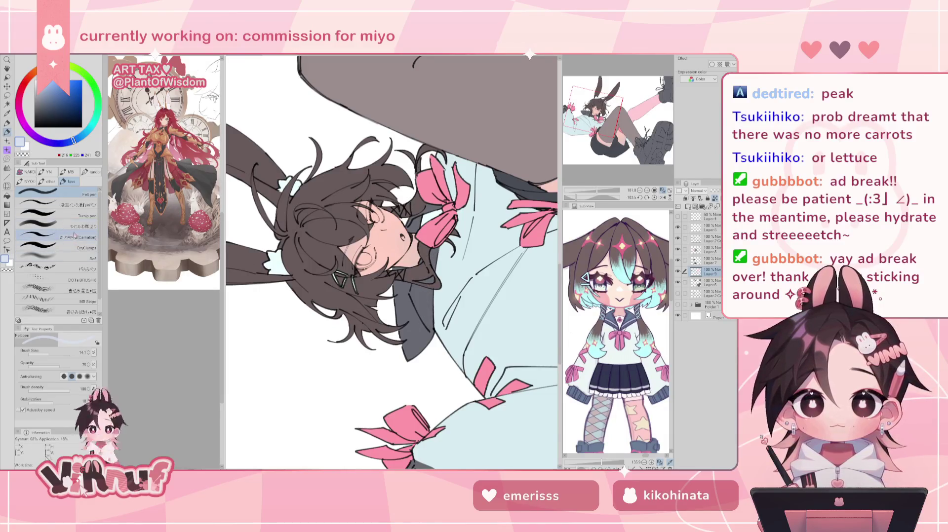
Step: Switch to a finer brush at size 17.4 and reset the canvas rotation upright
{"action": "left_click", "coordinate": [79, 223]}
{"action": "mouse_move", "coordinate": [58, 354]}
{"action": "left_mouse_down"}
{"action": "mouse_move", "coordinate": [48, 354]}
{"action": "mouse_move", "coordinate": [70, 376]}
{"action": "left_mouse_up"}
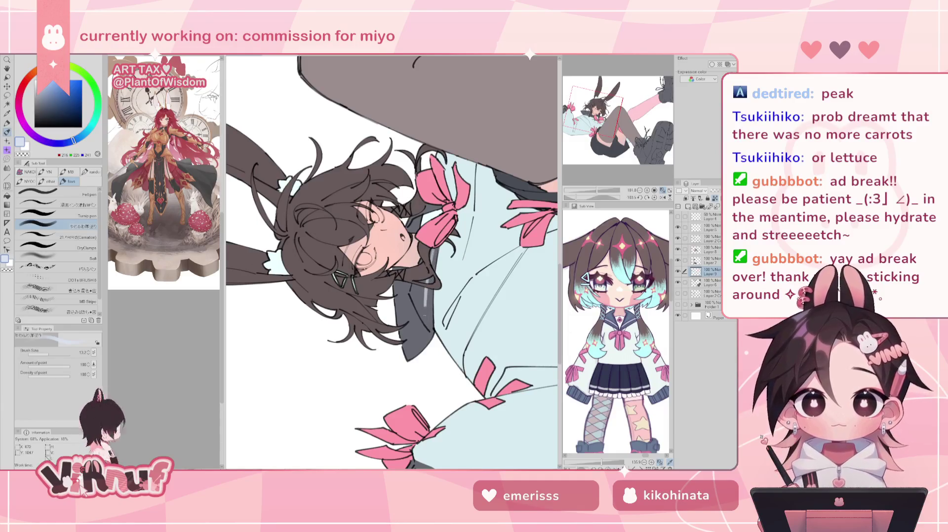
{"action": "left_click", "coordinate": [655, 197]}
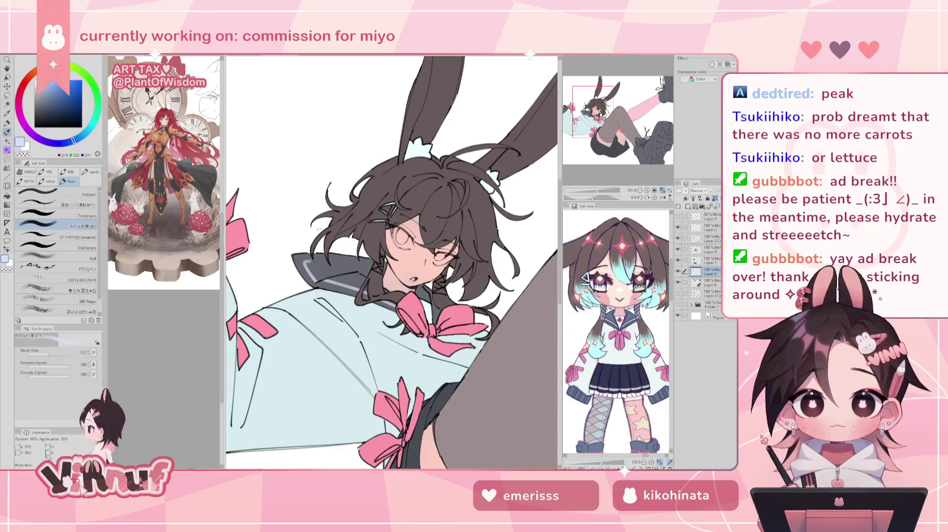
Step: Add light and dark strokes along the collar's edges on a rotated canvas, then resample the collar greys
{"action": "left_click_drag", "start_coordinate": [319, 229], "coordinate": [379, 310]}
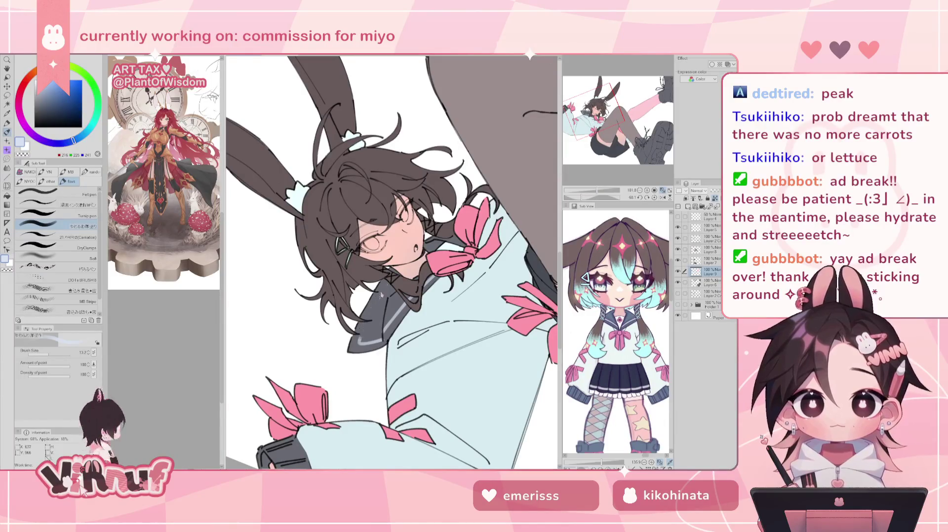
{"action": "left_click_drag", "start_coordinate": [373, 308], "coordinate": [360, 339]}
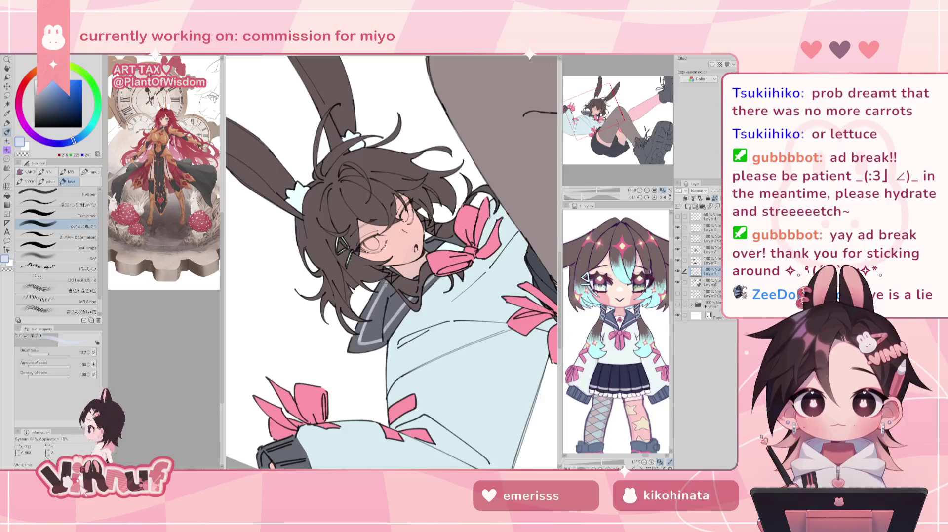
{"action": "left_click_drag", "start_coordinate": [395, 269], "coordinate": [379, 293]}
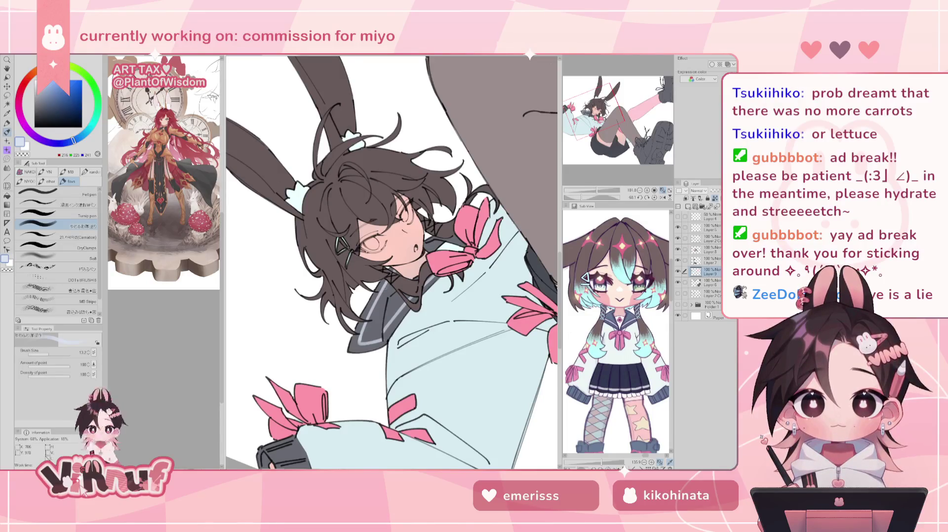
{"action": "left_click", "coordinate": [655, 197]}
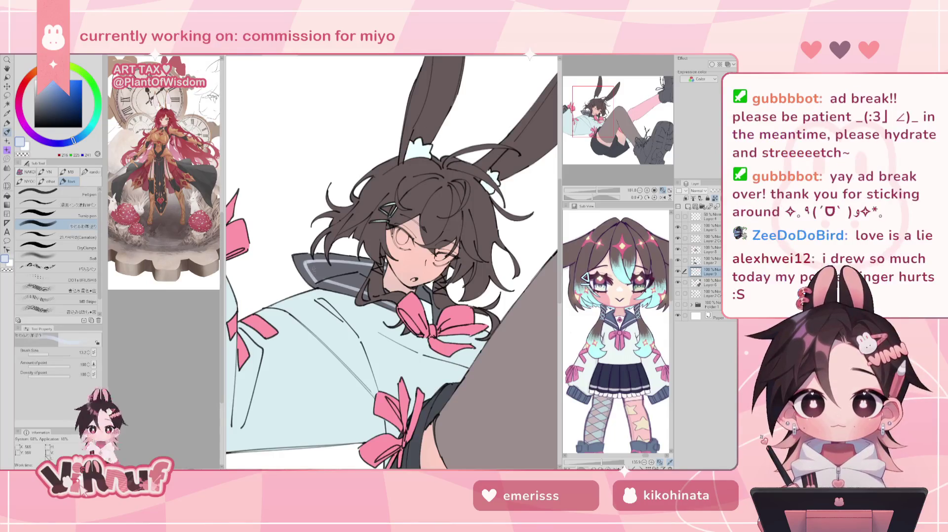
{"action": "left_click", "coordinate": [322, 274], "text": "alt"}
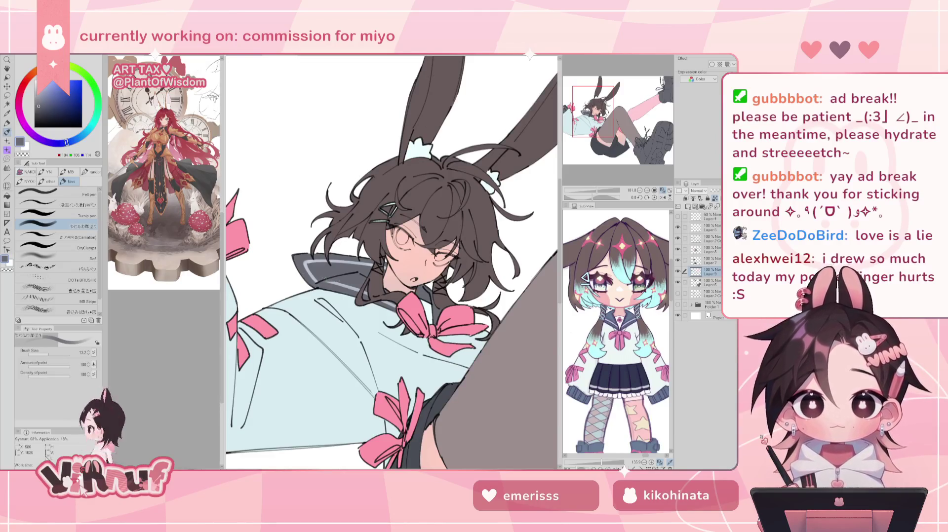
{"action": "left_click", "coordinate": [363, 254], "text": "alt"}
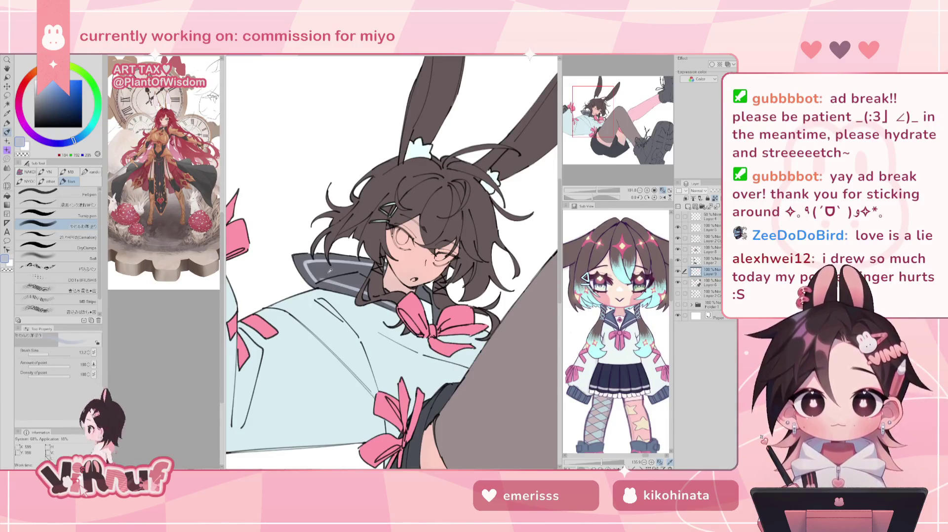
{"action": "left_click", "coordinate": [328, 273], "text": "alt"}
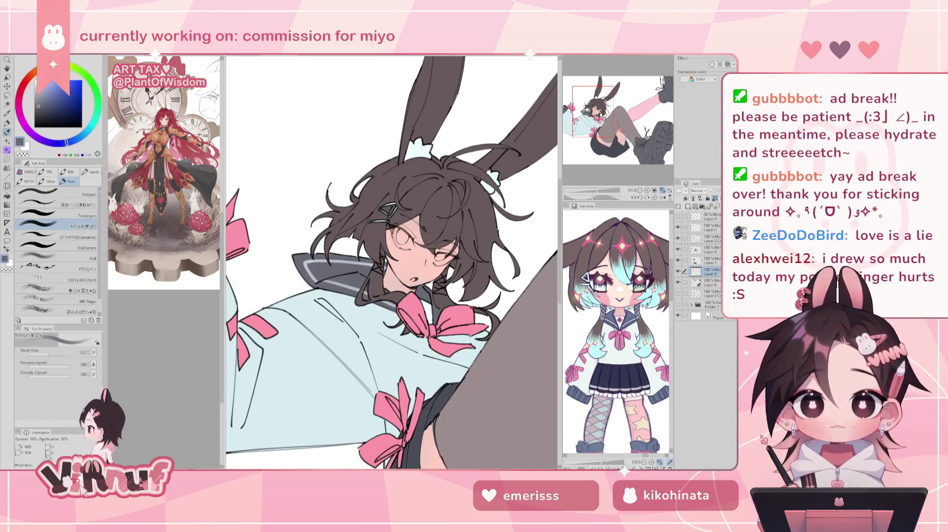
Step: Zoom in on the face, sample the bow's pink, and bring the legs and shoes into view
{"action": "key", "text": "minus"}
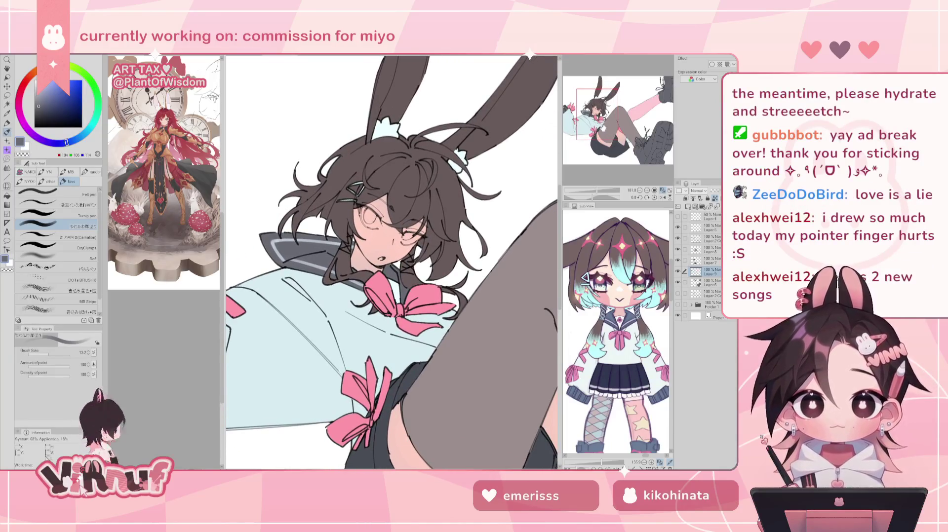
{"action": "key", "text": "minus"}
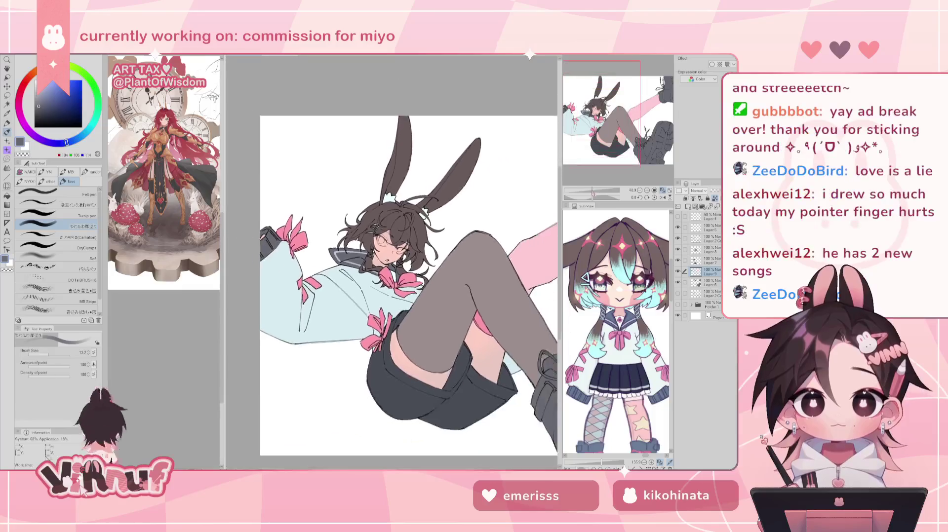
{"action": "key", "text": "plus"}
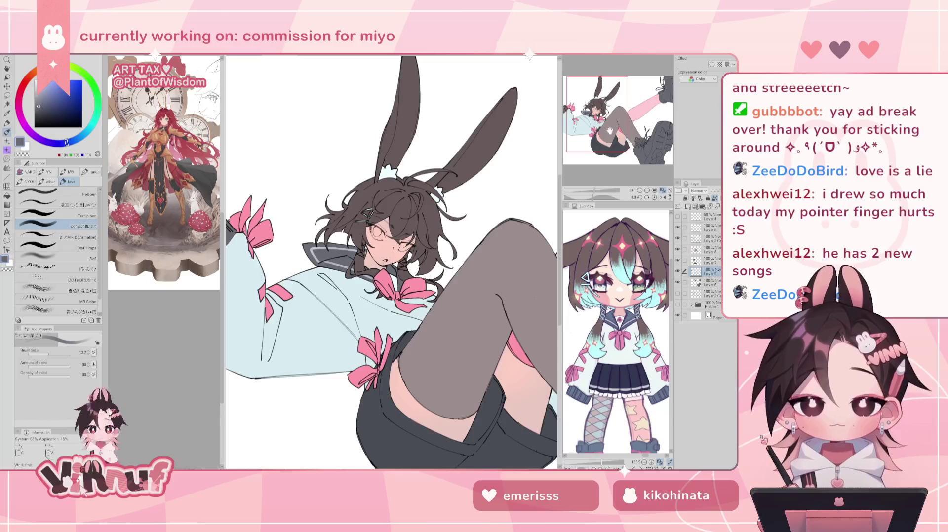
{"action": "left_click_drag", "start_coordinate": [615, 128], "coordinate": [610, 132]}
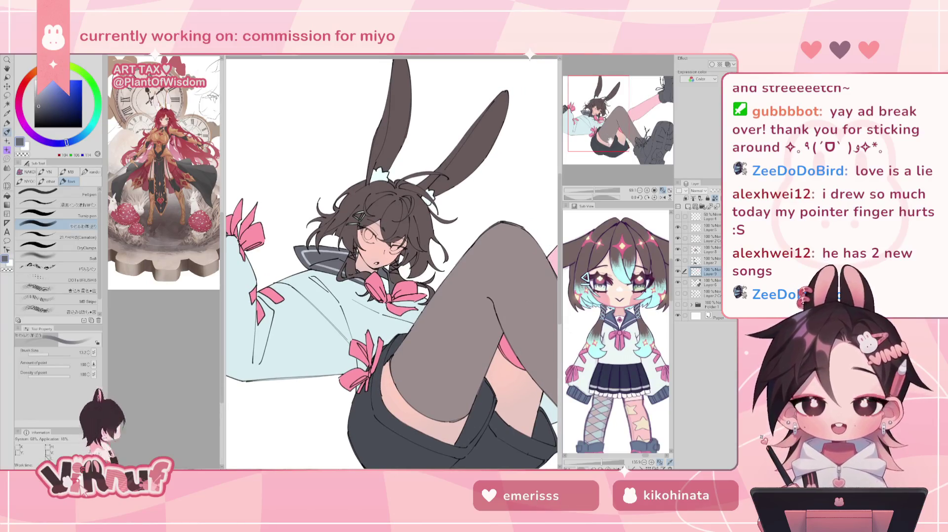
{"action": "left_click", "coordinate": [593, 191]}
{"action": "left_click_drag", "start_coordinate": [593, 192], "coordinate": [598, 191]}
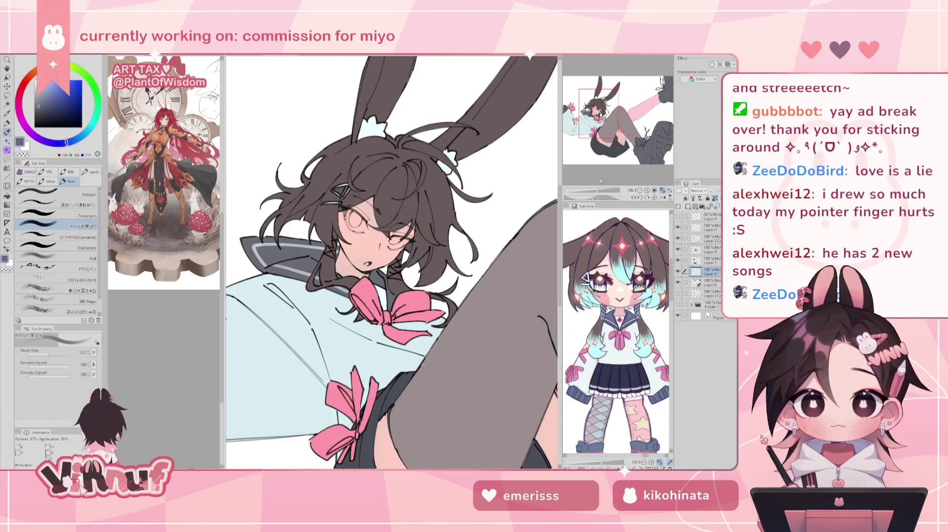
{"action": "left_click_drag", "start_coordinate": [598, 191], "coordinate": [596, 188]}
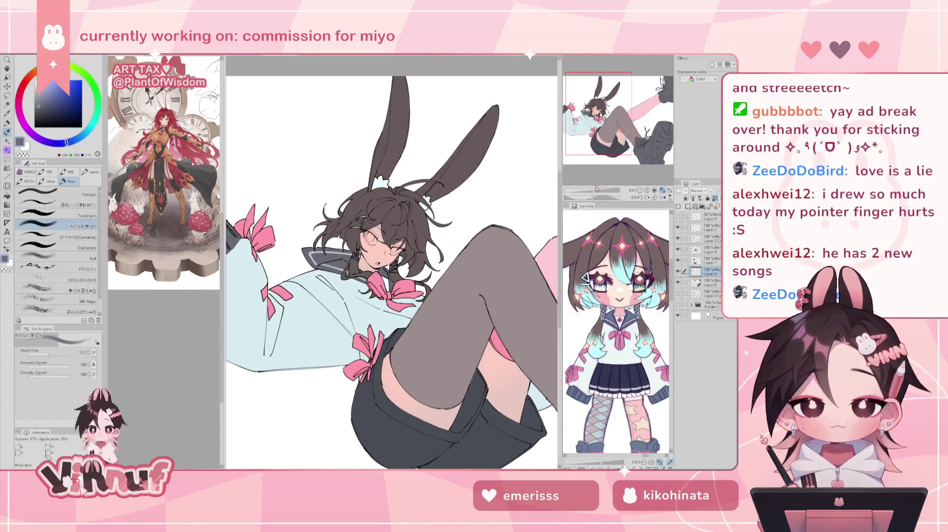
{"action": "left_click", "coordinate": [395, 289], "text": "alt"}
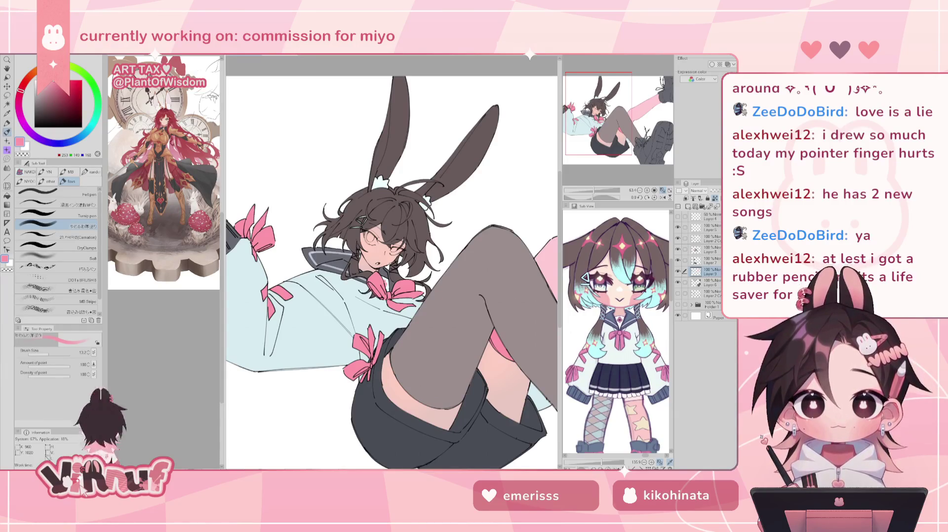
{"action": "left_click_drag", "start_coordinate": [594, 191], "coordinate": [594, 195]}
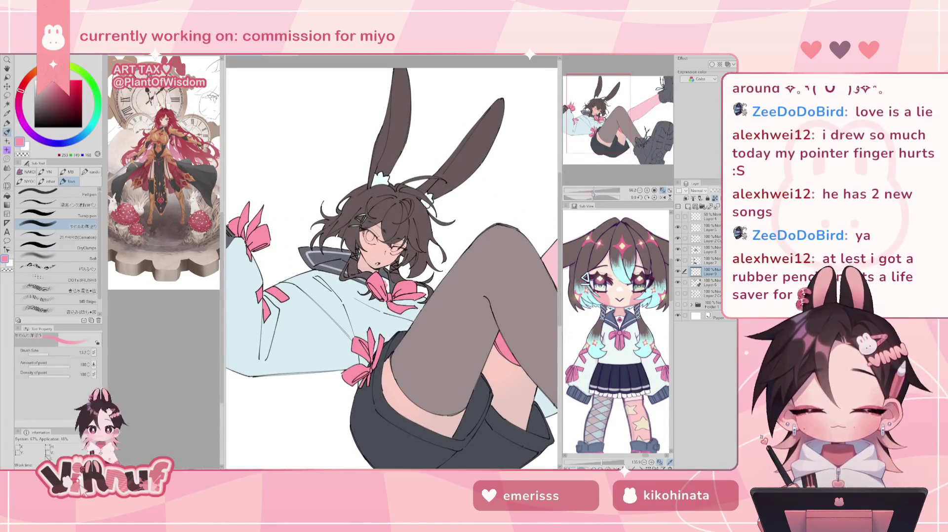
{"action": "left_click_drag", "start_coordinate": [592, 193], "coordinate": [588, 192]}
{"action": "left_click_drag", "start_coordinate": [610, 127], "coordinate": [618, 136]}
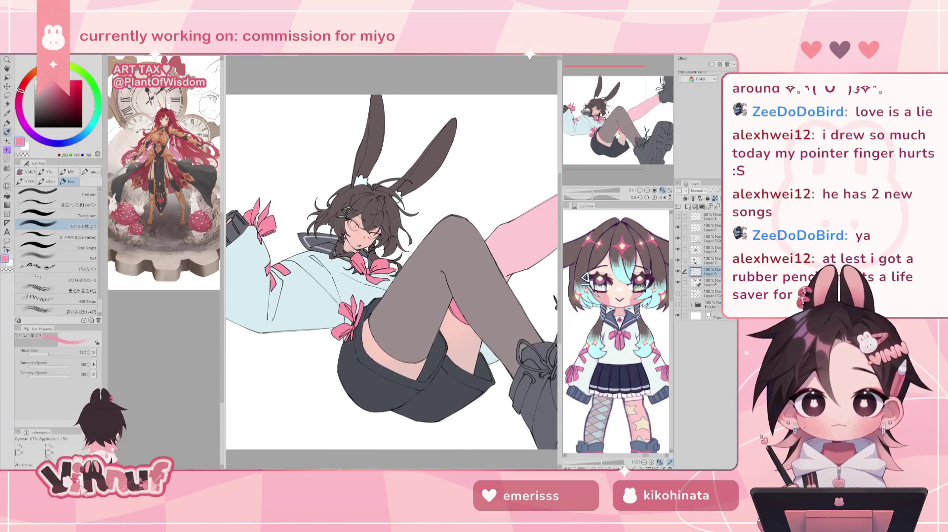
Step: Pick up the shoe's grey, make Layer 7 active, and switch to the shading pen
{"action": "left_click_drag", "start_coordinate": [612, 121], "coordinate": [621, 131]}
{"action": "left_click", "coordinate": [507, 375], "text": "alt"}
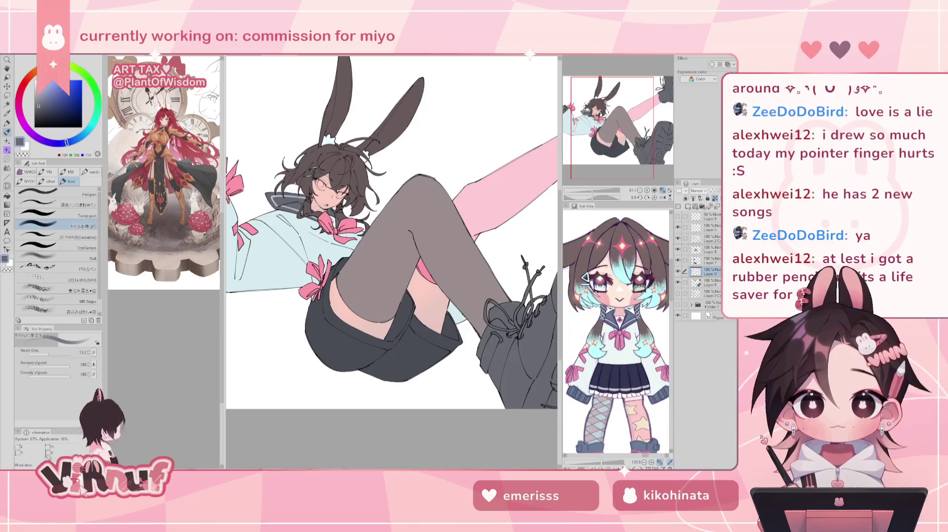
{"action": "left_click", "coordinate": [711, 261]}
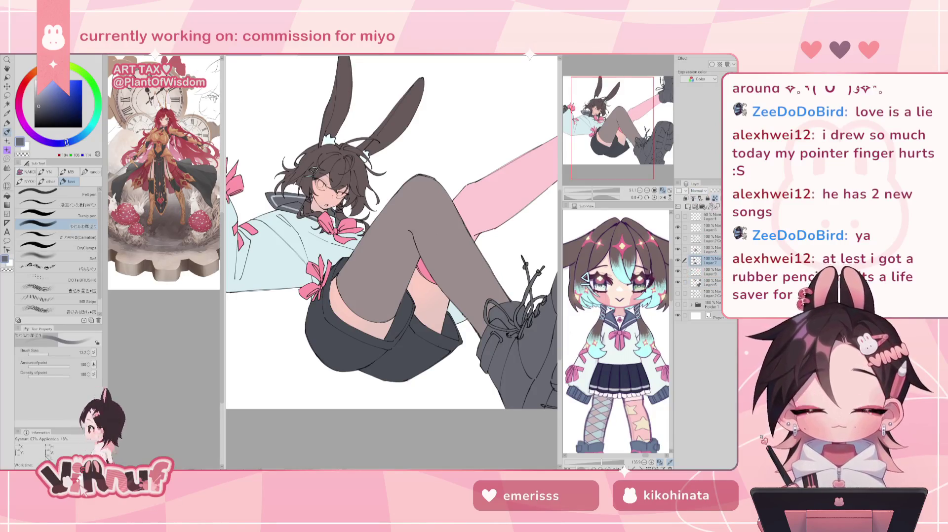
{"action": "scroll", "coordinate": [641, 198], "scroll_direction": "up", "scroll_amount": 1}
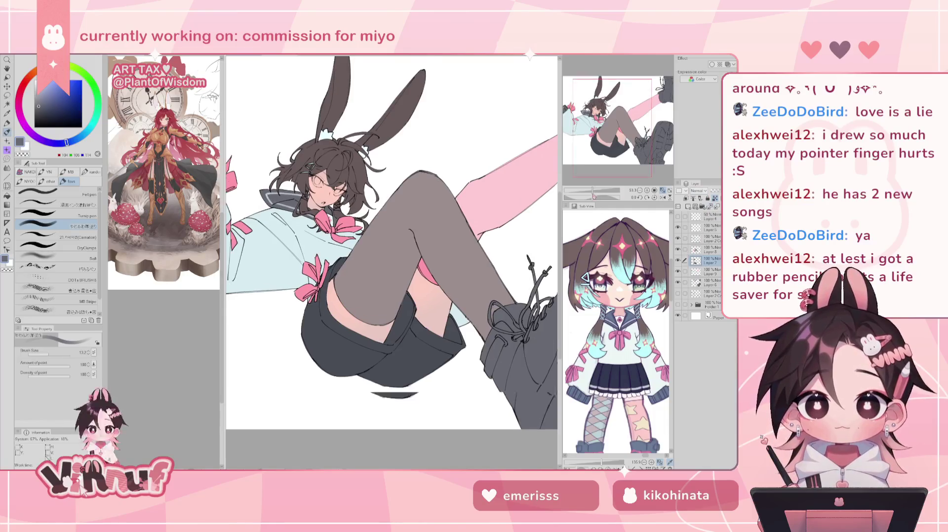
{"action": "left_click", "coordinate": [82, 218]}
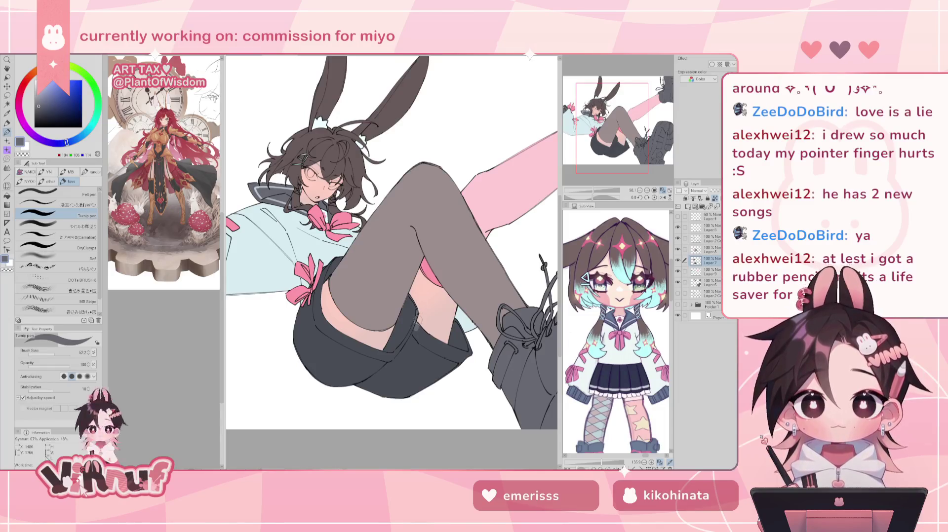
Step: Paint a light grey highlight along the shorts' fold, then sample the shorts and stocking greys
{"action": "left_click_drag", "start_coordinate": [416, 325], "coordinate": [418, 340]}
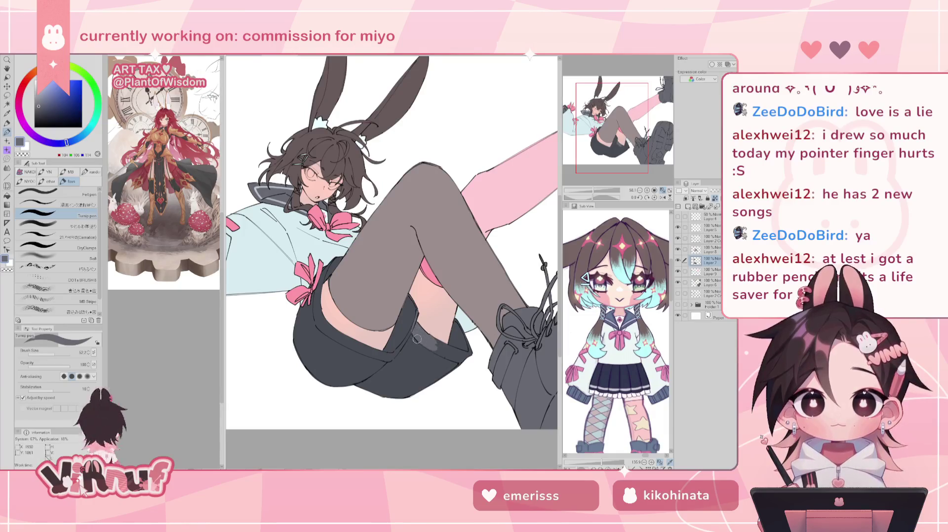
{"action": "mouse_move", "coordinate": [435, 346]}
{"action": "left_mouse_down"}
{"action": "mouse_move", "coordinate": [469, 360]}
{"action": "mouse_move", "coordinate": [447, 351]}
{"action": "mouse_move", "coordinate": [419, 313]}
{"action": "left_mouse_up"}
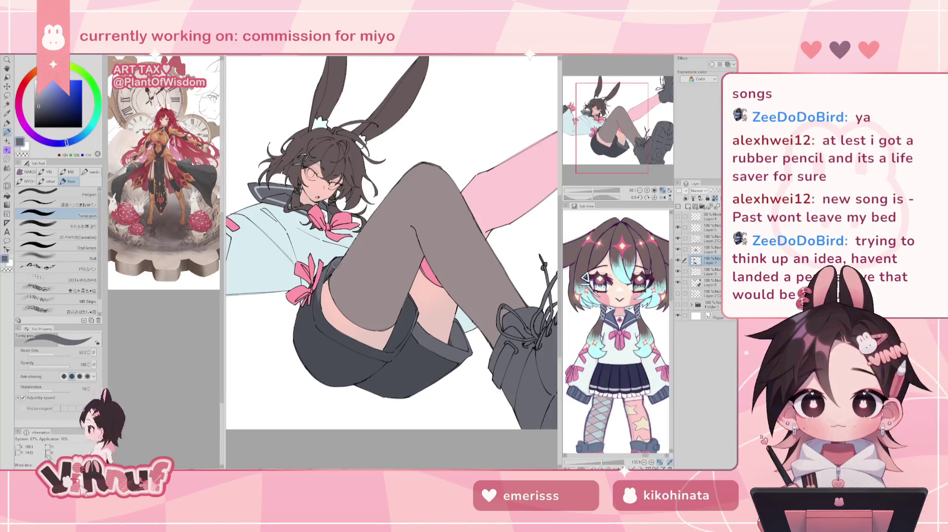
{"action": "left_click", "coordinate": [330, 322], "text": "alt"}
{"action": "left_click", "coordinate": [332, 266], "text": "alt"}
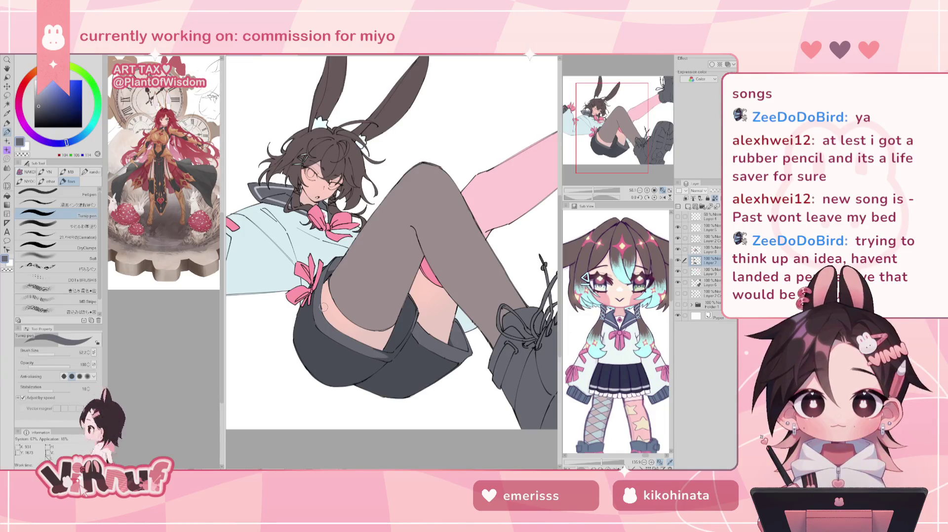
Step: Mirror the canvas back and forth to check the drawing
{"action": "key", "text": "h"}
{"action": "left_click_drag", "start_coordinate": [383, 289], "coordinate": [406, 264]}
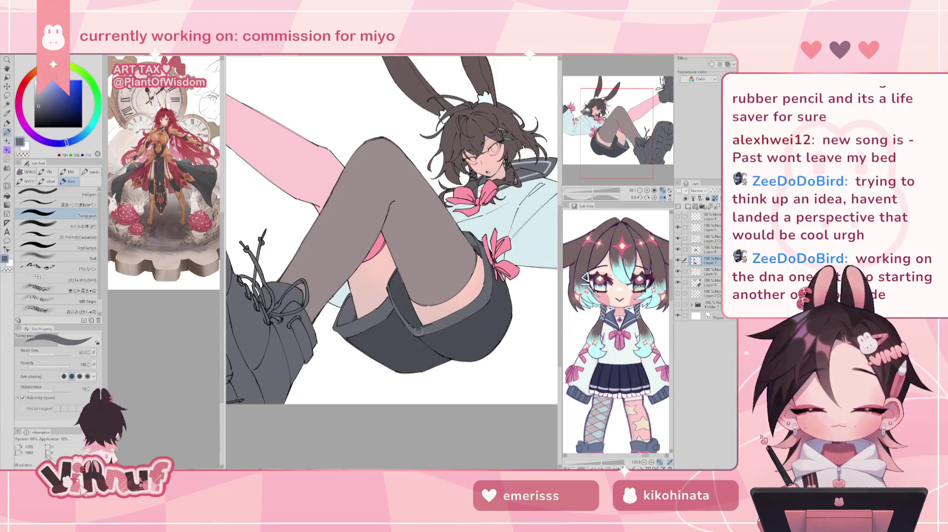
{"action": "key", "text": "h"}
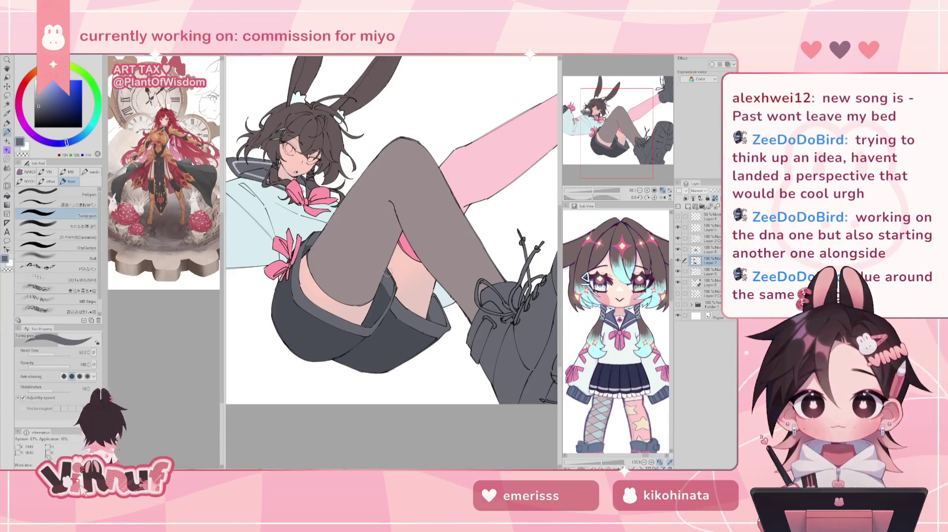
{"action": "key", "text": "h"}
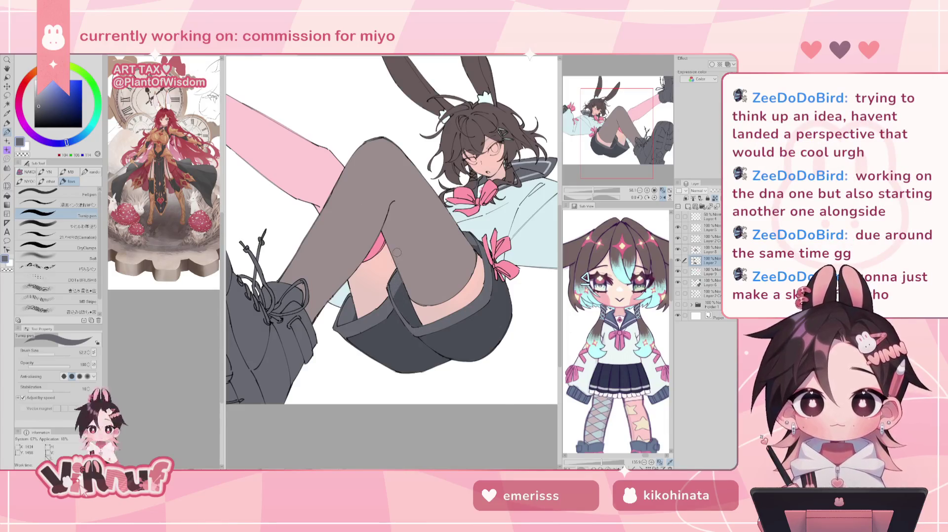
{"action": "key", "text": "h"}
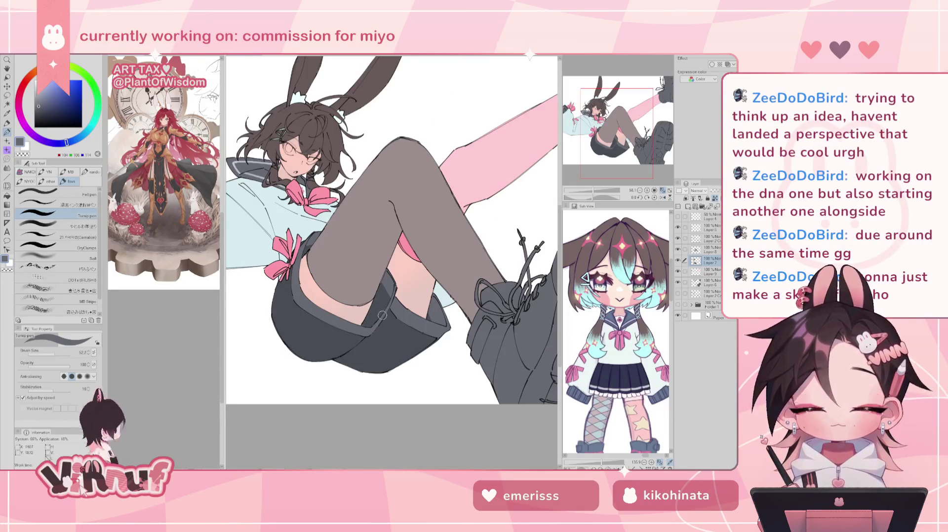
Step: Alternate between the shorts' darker and lighter greys, then switch to the Eraser on the stocking layer
{"action": "left_click", "coordinate": [379, 327], "text": "alt"}
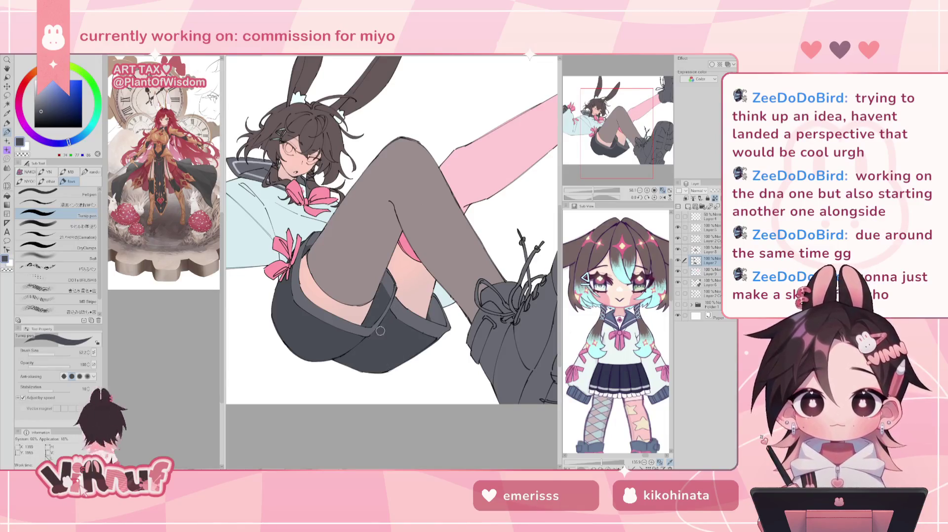
{"action": "left_click", "coordinate": [376, 328], "text": "alt"}
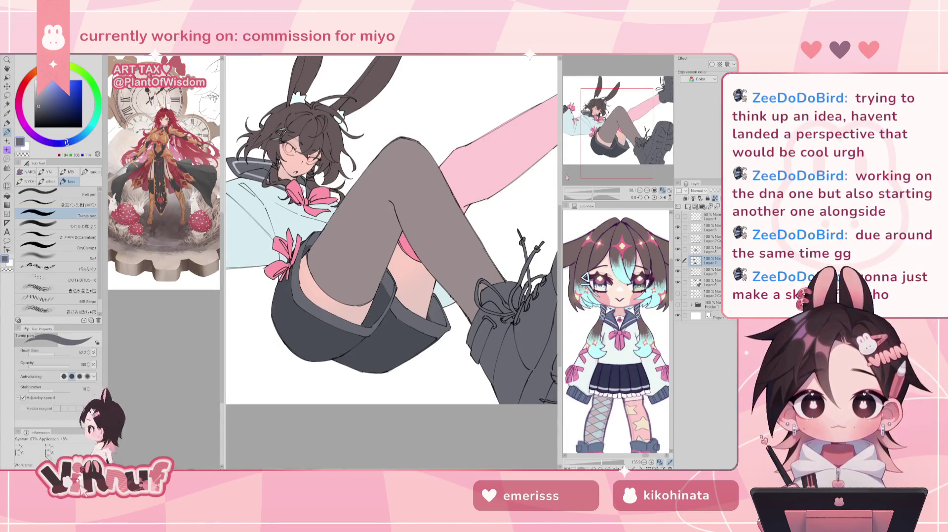
{"action": "left_click", "coordinate": [428, 326], "text": "alt"}
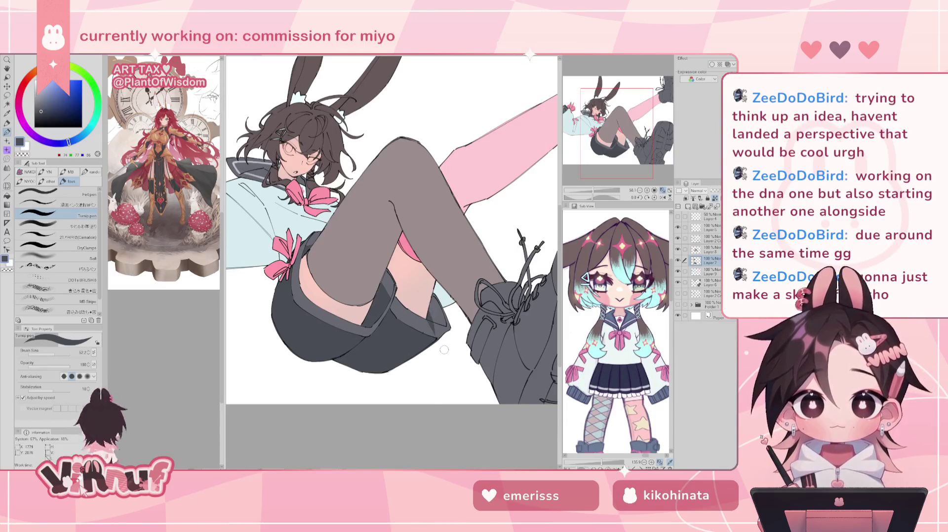
{"action": "left_click", "coordinate": [437, 332], "text": "alt"}
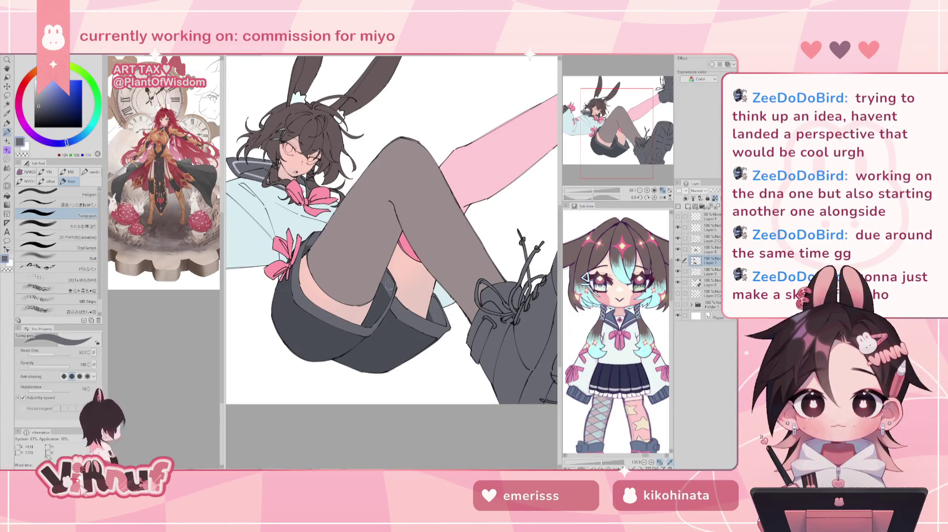
{"action": "left_click", "coordinate": [382, 300], "text": "alt"}
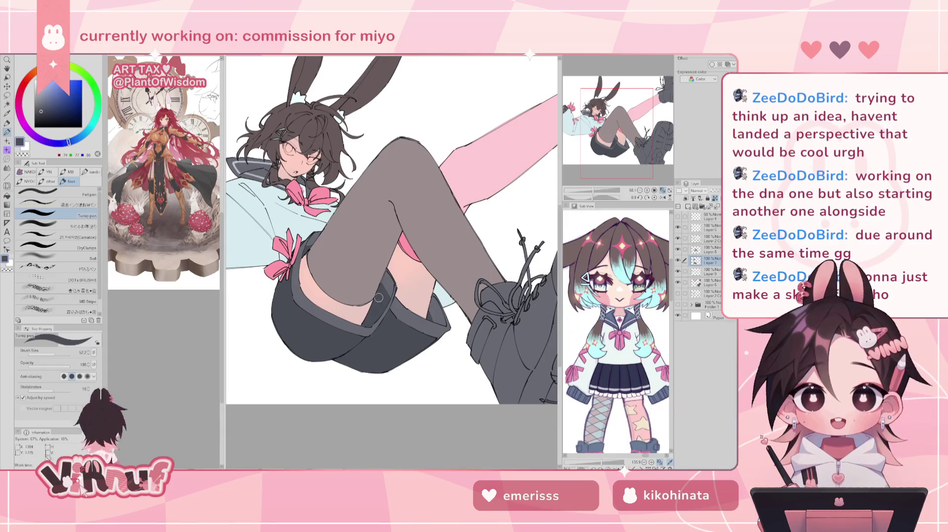
{"action": "key", "text": "alt+bracketright"}
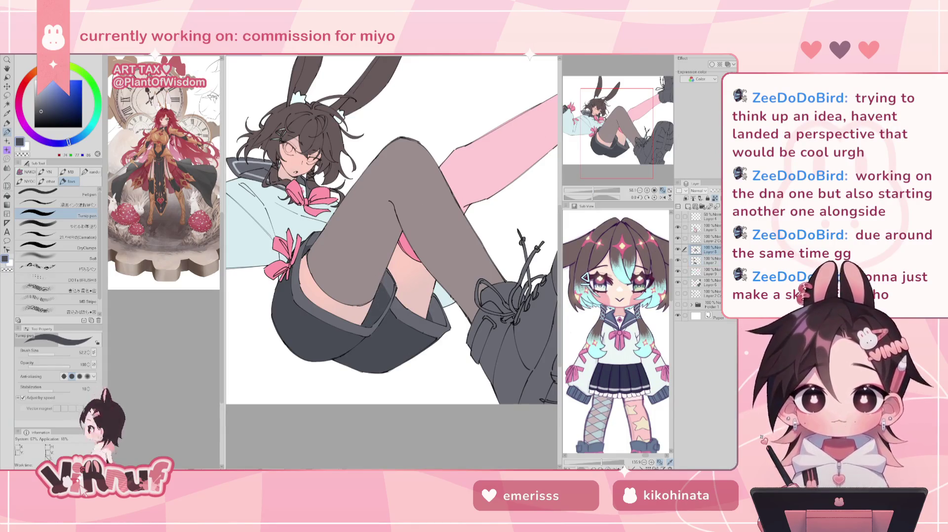
{"action": "key", "text": "e"}
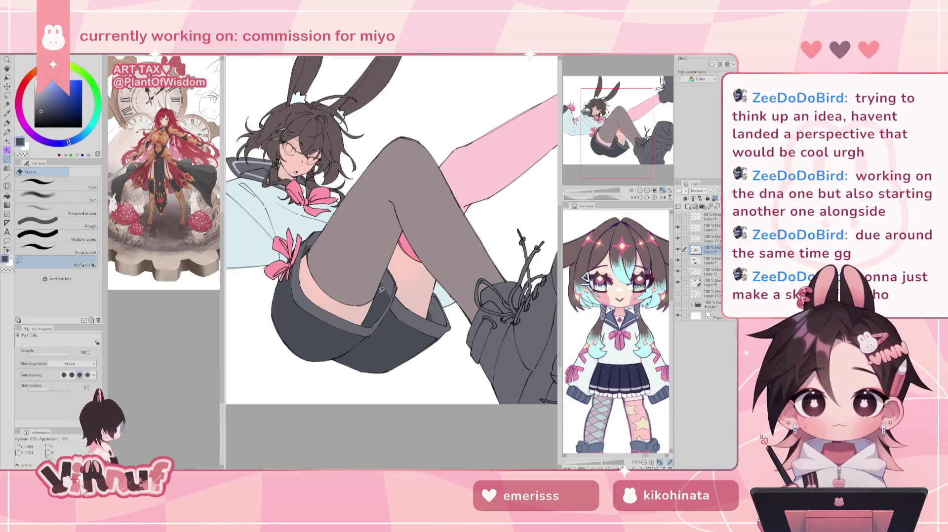
{"action": "scroll", "coordinate": [381, 290], "scroll_direction": "down", "scroll_amount": 4}
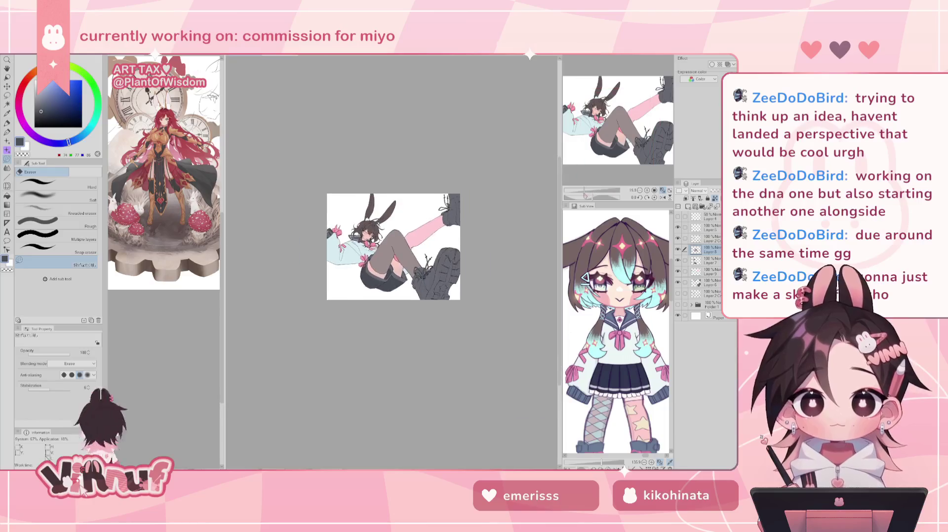
{"action": "scroll", "coordinate": [393, 247], "scroll_direction": "up", "scroll_amount": 2}
{"action": "scroll", "coordinate": [394, 247], "scroll_direction": "up", "scroll_amount": 2}
{"action": "left_click_drag", "start_coordinate": [615, 150], "coordinate": [604, 142]}
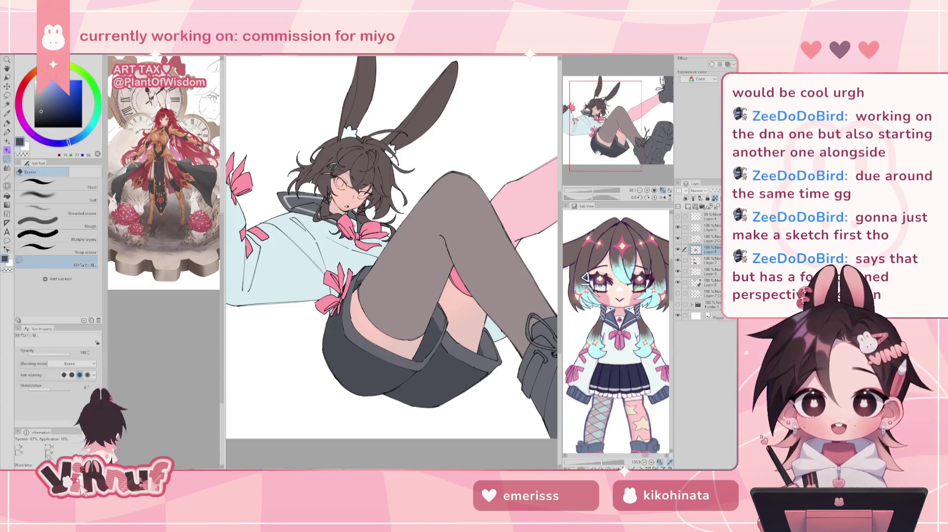
{"action": "left_click_drag", "start_coordinate": [605, 123], "coordinate": [606, 123]}
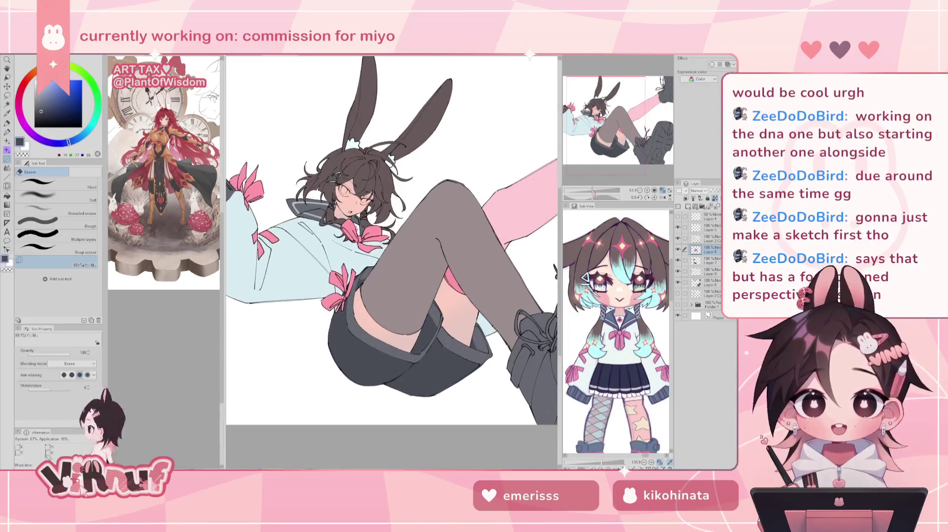
{"action": "left_click_drag", "start_coordinate": [607, 144], "coordinate": [617, 134]}
{"action": "key", "text": "p"}
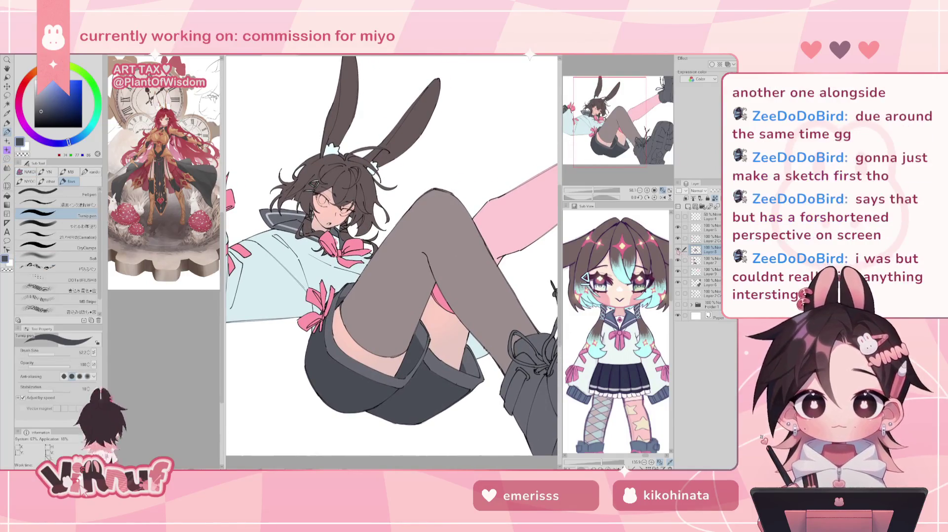
{"action": "mouse_move", "coordinate": [595, 191]}
{"action": "left_mouse_down"}
{"action": "mouse_move", "coordinate": [601, 178]}
{"action": "mouse_move", "coordinate": [591, 191]}
{"action": "left_mouse_up"}
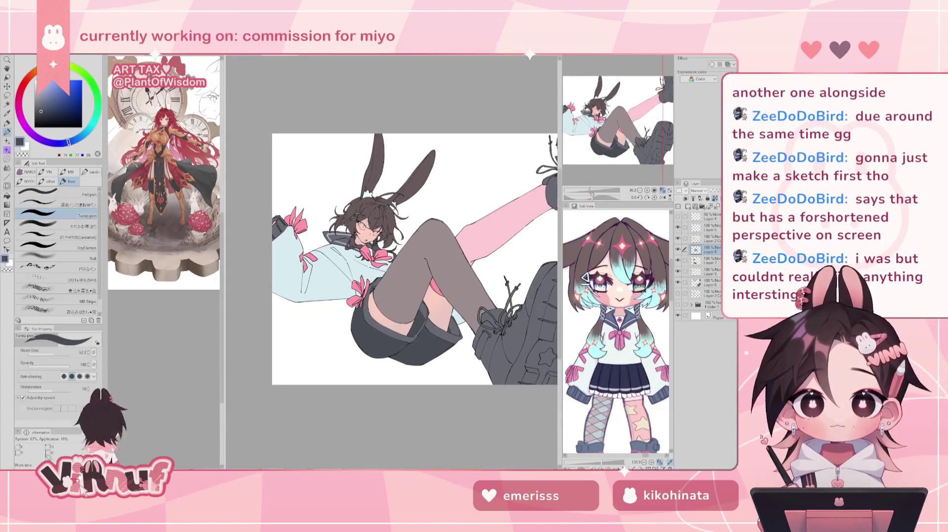
{"action": "scroll", "coordinate": [612, 122], "scroll_direction": "up", "scroll_amount": 3}
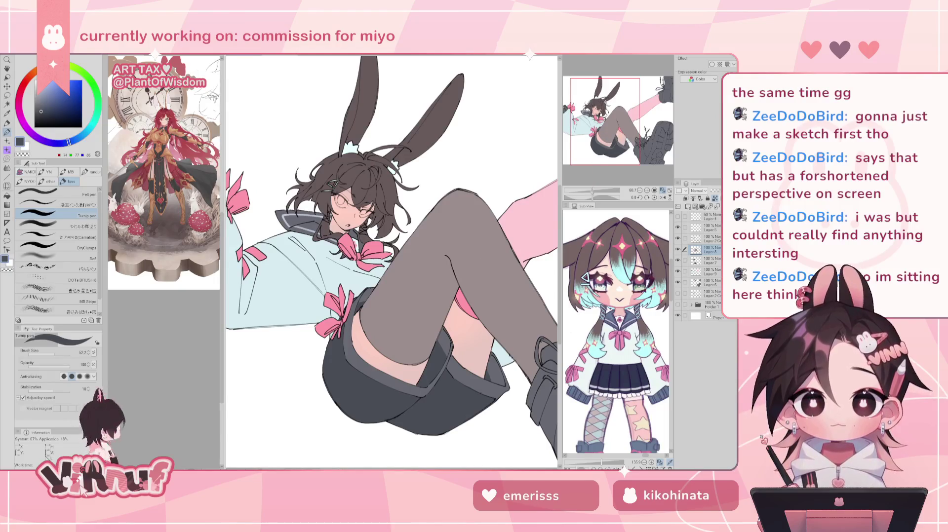
{"action": "scroll", "coordinate": [595, 168], "scroll_direction": "down", "scroll_amount": 2}
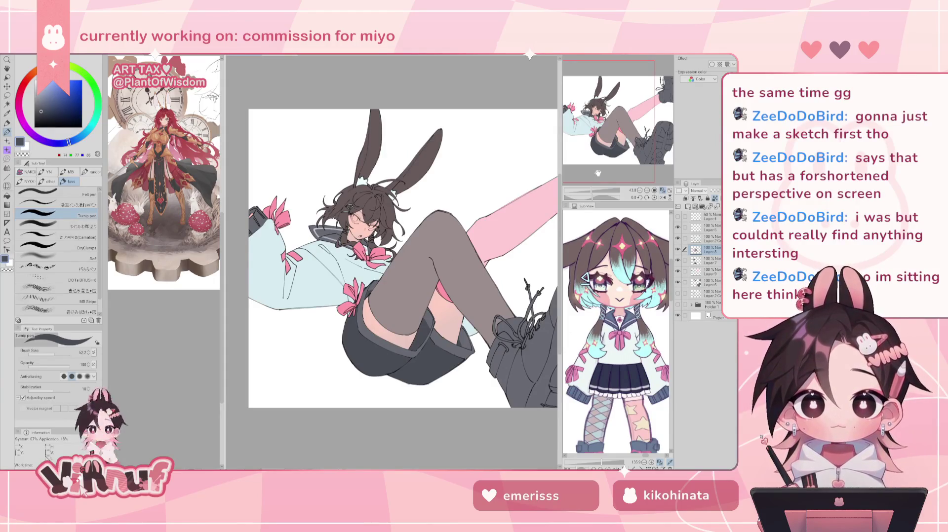
{"action": "left_click_drag", "start_coordinate": [608, 127], "coordinate": [615, 131]}
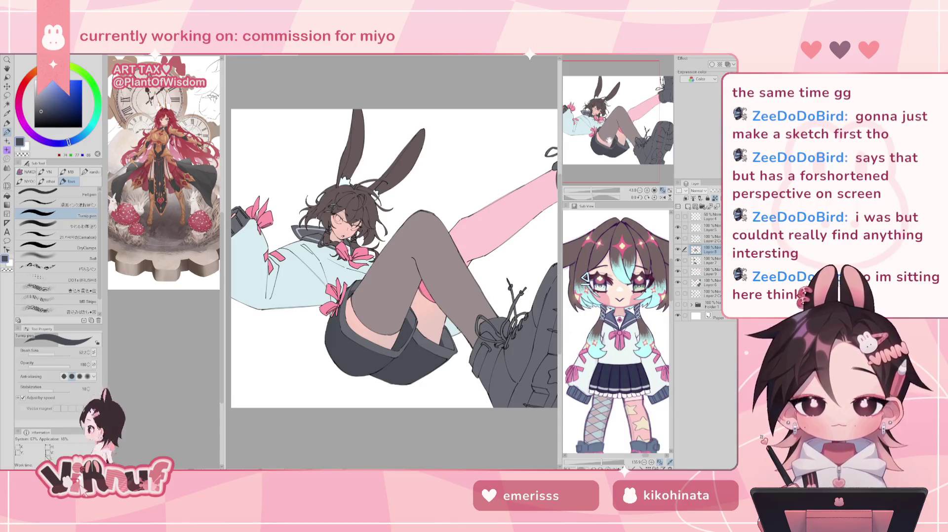
{"action": "left_click", "coordinate": [678, 250]}
{"action": "left_click", "coordinate": [677, 249]}
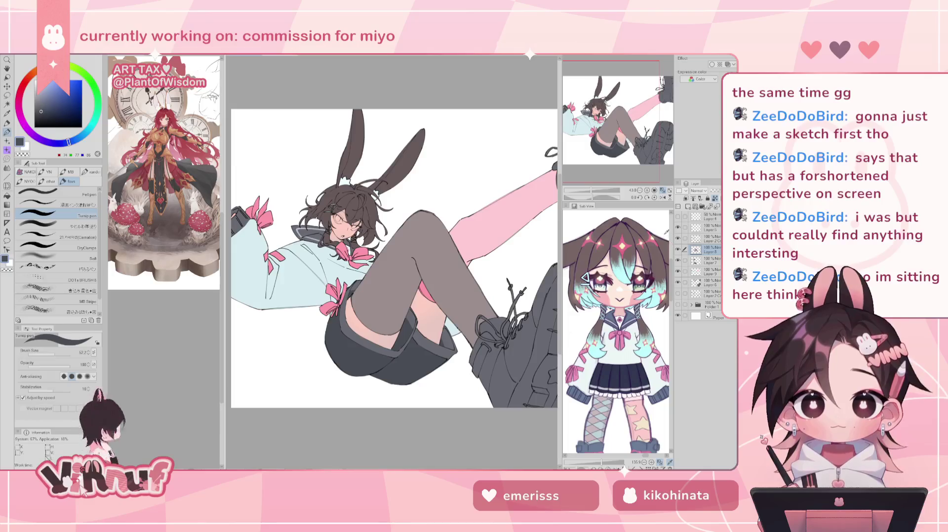
{"action": "key", "text": "m"}
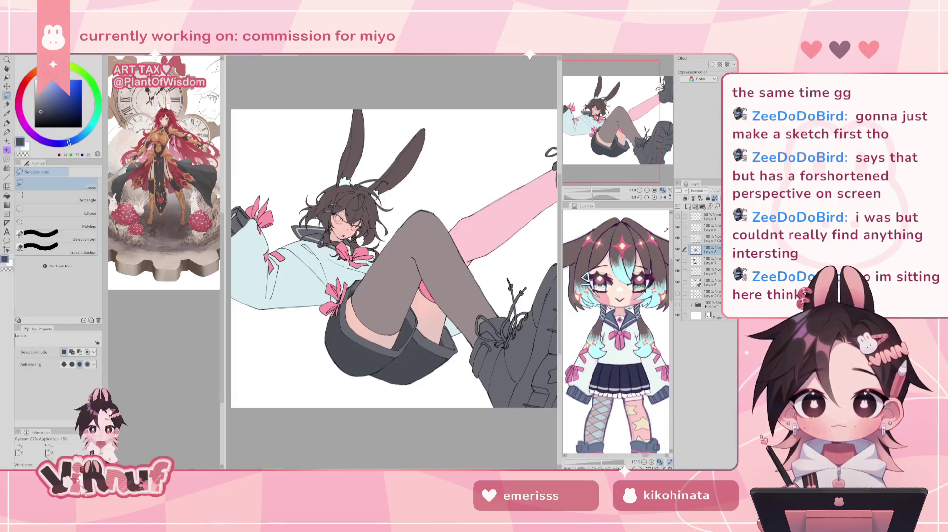
Step: Lasso the sleeve and thigh ribbons and shift their hue to 17 toward coral
{"action": "left_click_drag", "start_coordinate": [255, 187], "coordinate": [296, 364]}
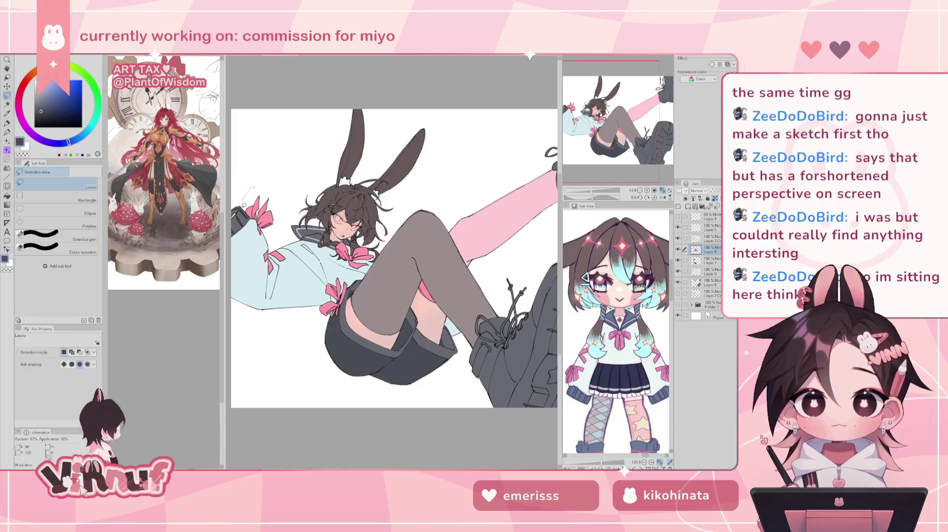
{"action": "mouse_move", "coordinate": [253, 184]}
{"action": "left_mouse_down"}
{"action": "mouse_move", "coordinate": [320, 334]}
{"action": "mouse_move", "coordinate": [374, 259]}
{"action": "mouse_move", "coordinate": [369, 238]}
{"action": "mouse_move", "coordinate": [344, 236]}
{"action": "left_mouse_up"}
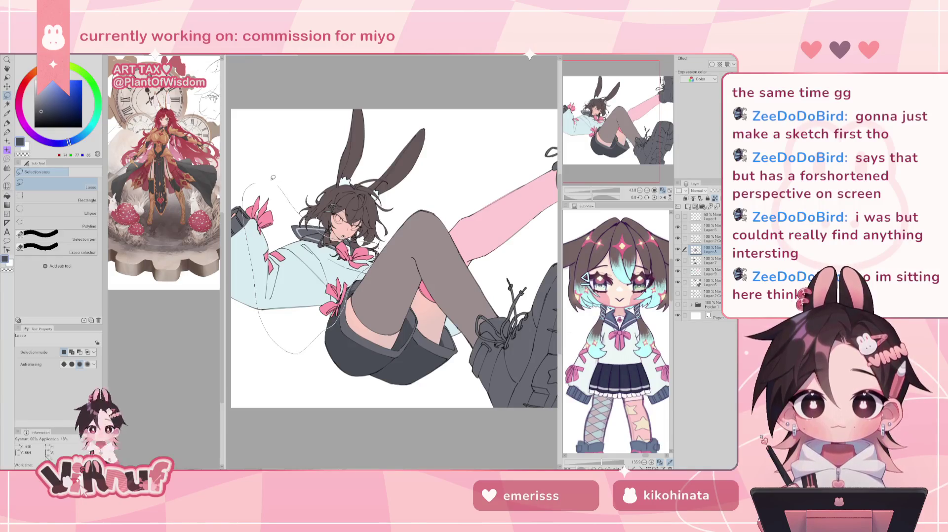
{"action": "left_click", "coordinate": [678, 260]}
{"action": "key", "text": "ctrl+minus"}
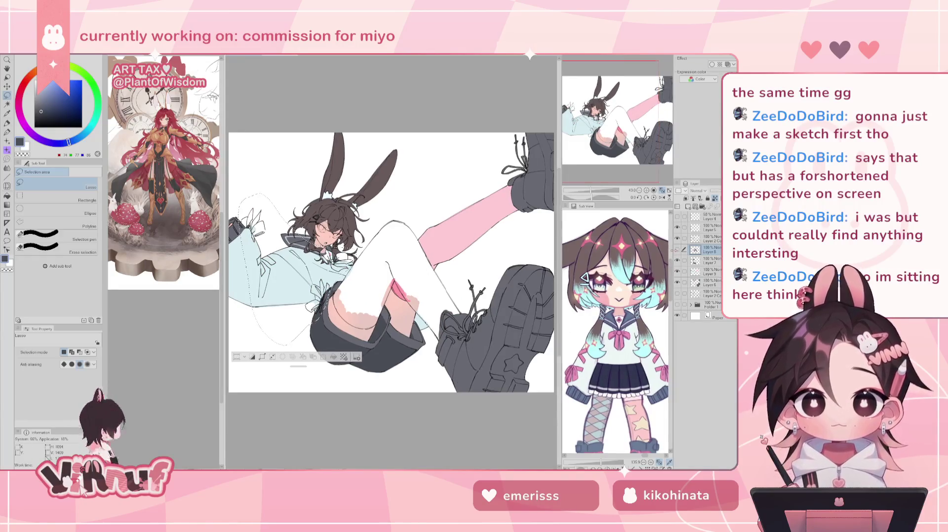
{"action": "left_click", "coordinate": [678, 261]}
{"action": "key", "text": "ctrl+u"}
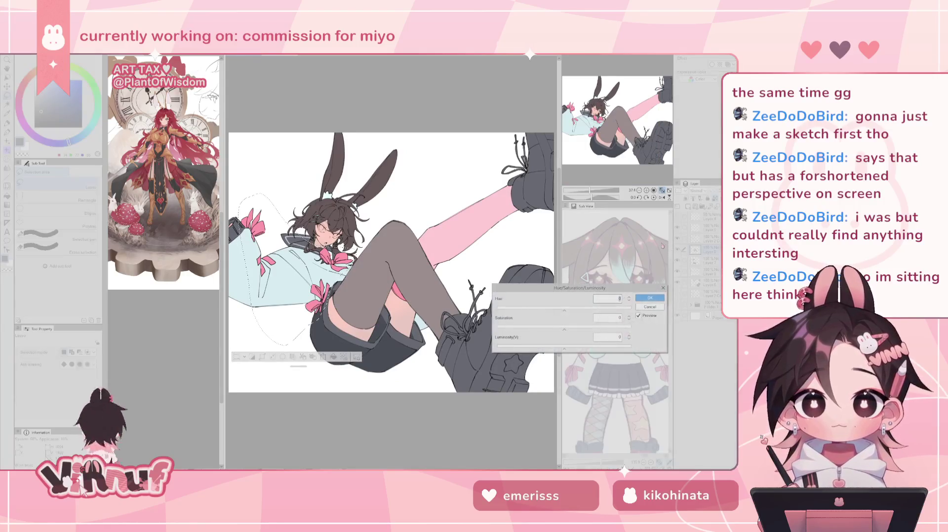
{"action": "left_click_drag", "start_coordinate": [564, 310], "coordinate": [558, 312]}
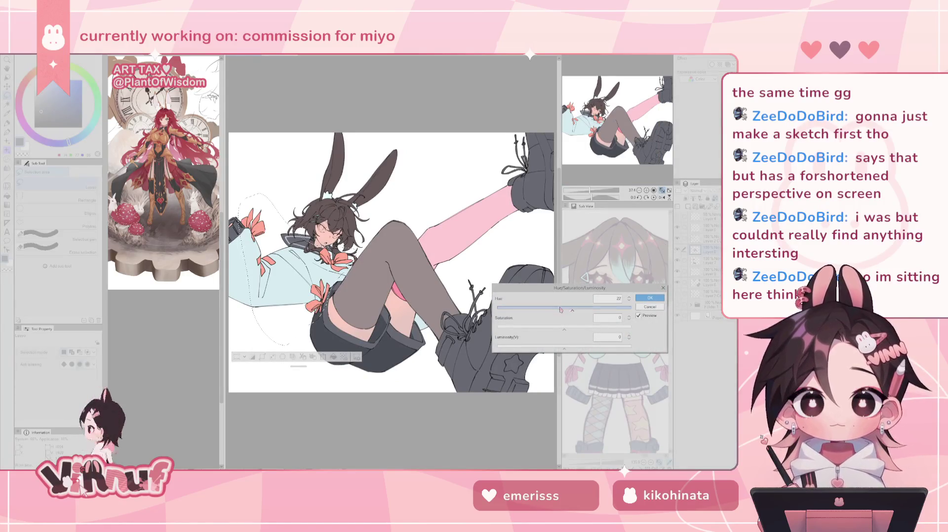
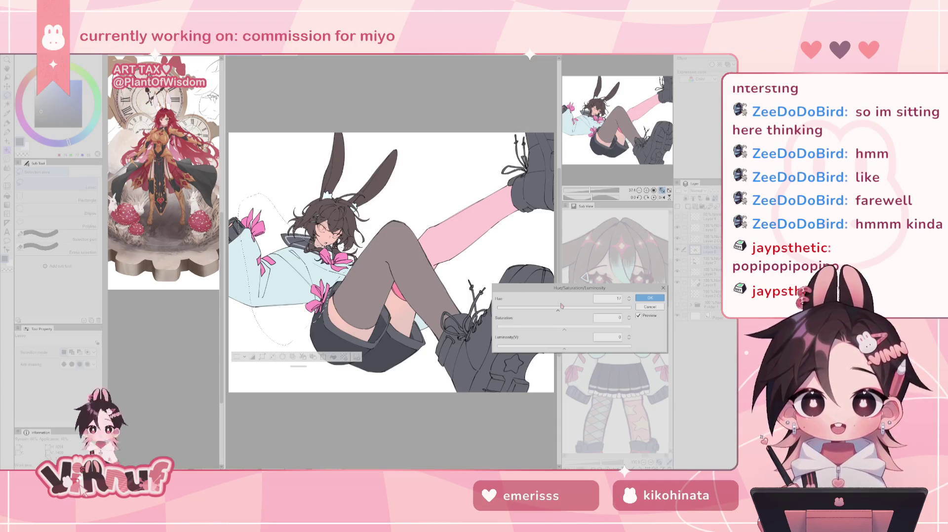
Step: Apply a hue shift of 10, then toggle the hoodie fill layer on and off to compare
{"action": "left_click", "coordinate": [561, 306]}
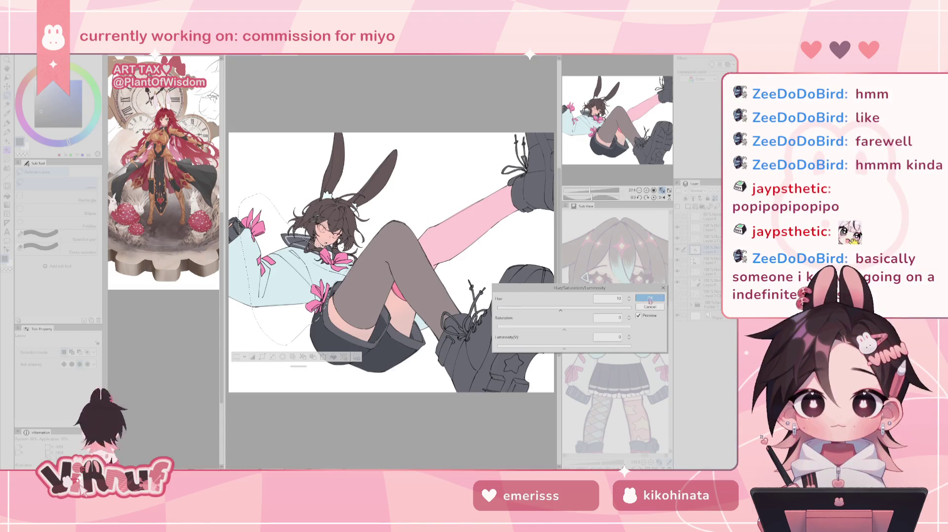
{"action": "left_click", "coordinate": [650, 299]}
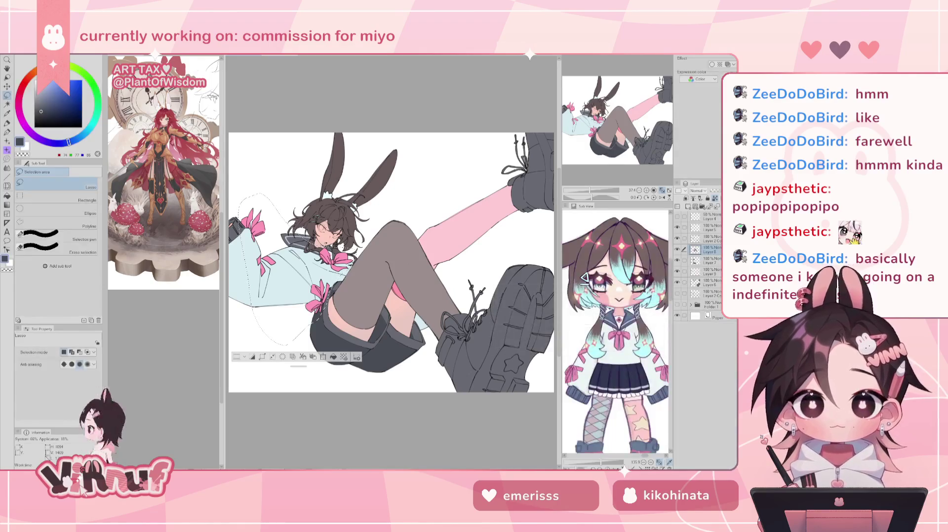
{"action": "left_click", "coordinate": [677, 261]}
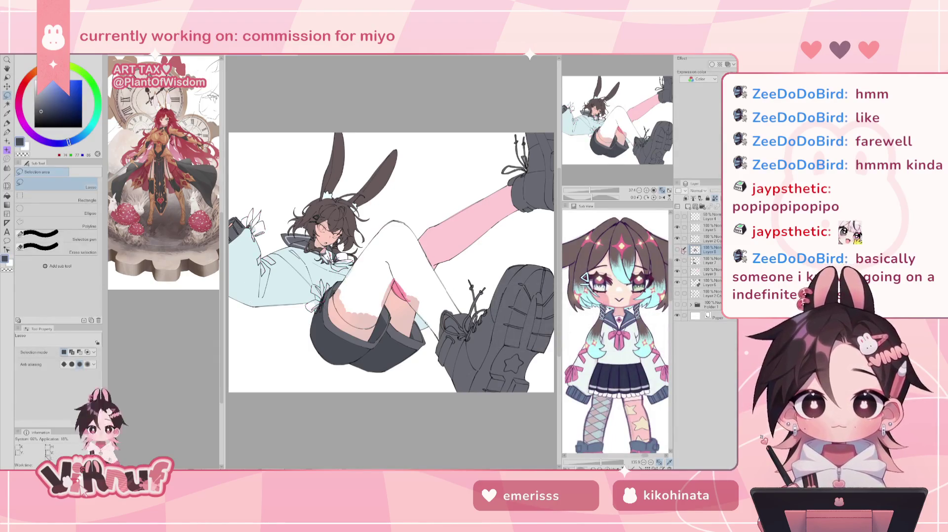
{"action": "left_click", "coordinate": [677, 249]}
{"action": "left_click", "coordinate": [706, 272]}
{"action": "left_click", "coordinate": [678, 272]}
{"action": "left_click", "coordinate": [677, 272]}
{"action": "left_click", "coordinate": [678, 272]}
{"action": "left_click", "coordinate": [678, 271]}
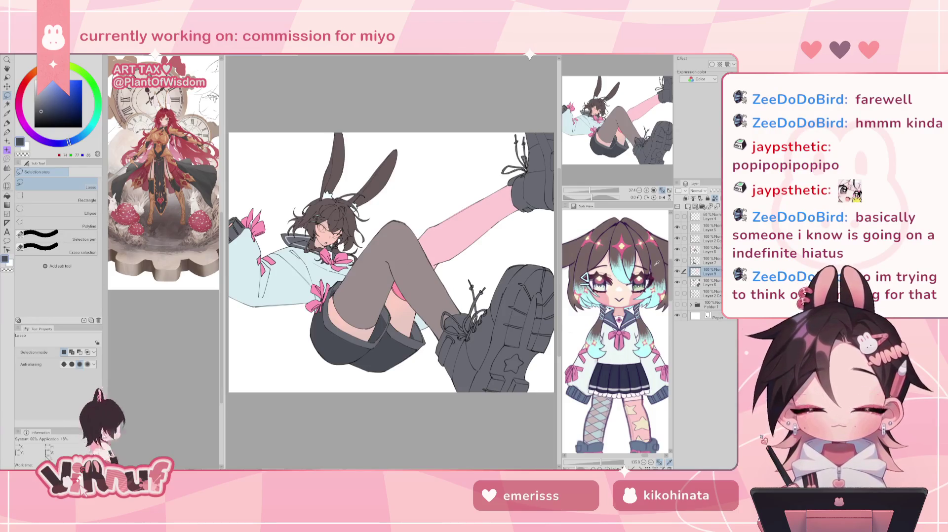
Step: Lasso the raised leg, shift its hue by 11, and deselect
{"action": "scroll", "coordinate": [353, 273], "scroll_direction": "up", "scroll_amount": 1}
{"action": "scroll", "coordinate": [353, 272], "scroll_direction": "up", "scroll_amount": 1}
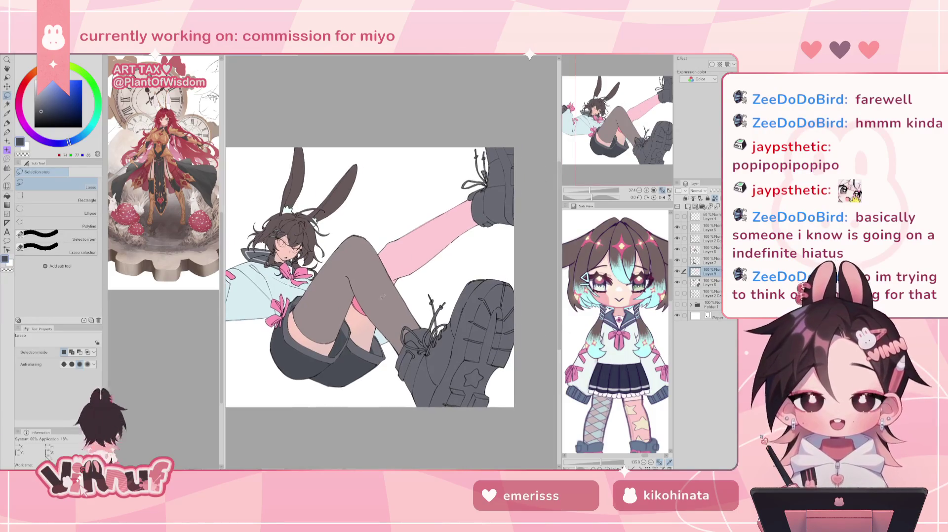
{"action": "mouse_move", "coordinate": [353, 272]}
{"action": "left_mouse_down"}
{"action": "mouse_move", "coordinate": [499, 220]}
{"action": "mouse_move", "coordinate": [402, 201]}
{"action": "left_mouse_up"}
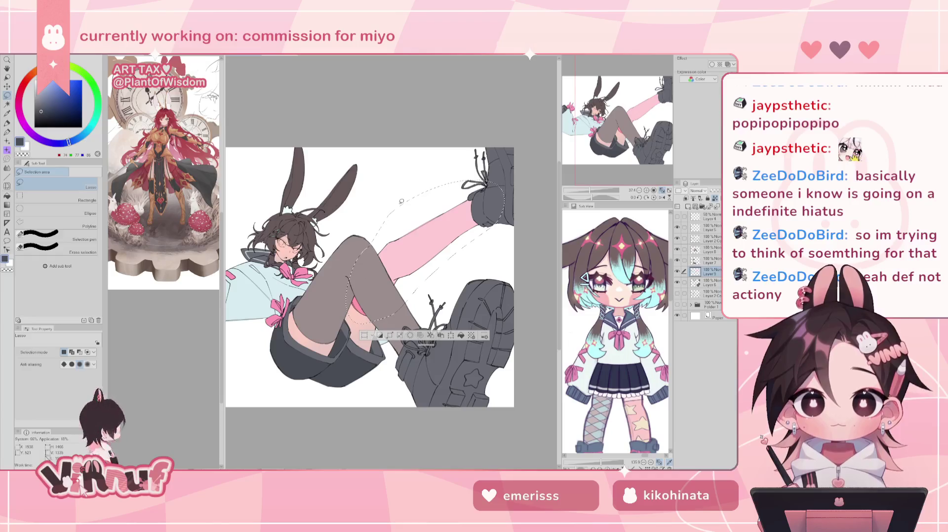
{"action": "key", "text": "ctrl+u"}
{"action": "left_click", "coordinate": [562, 309]}
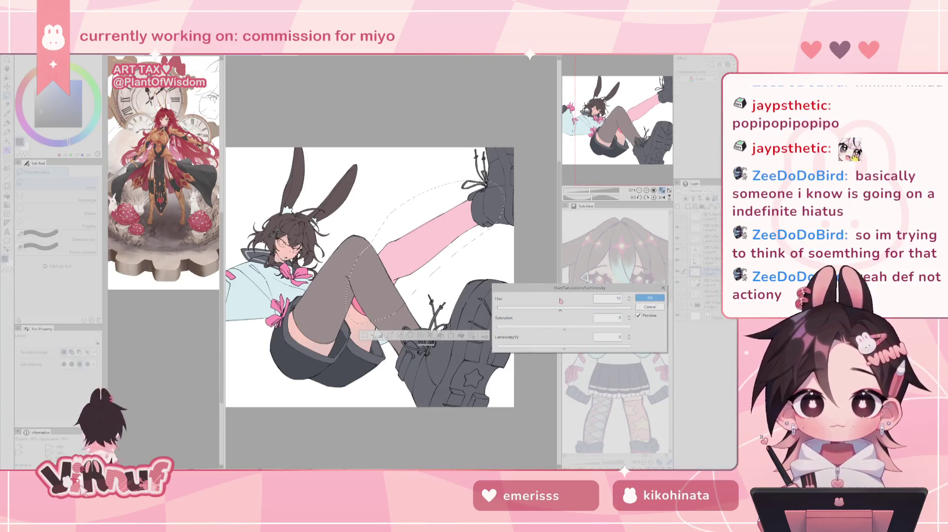
{"action": "left_click", "coordinate": [650, 298]}
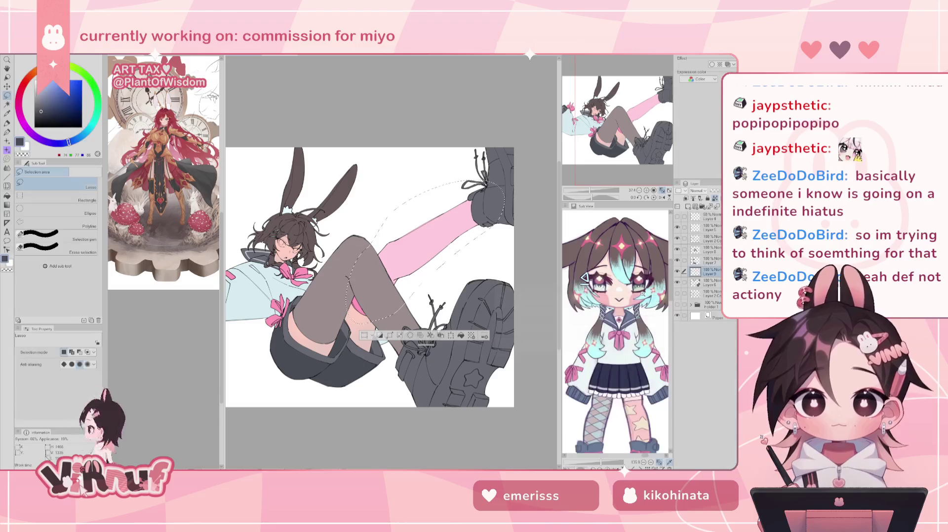
{"action": "key", "text": "ctrl+d"}
{"action": "left_click", "coordinate": [616, 128]}
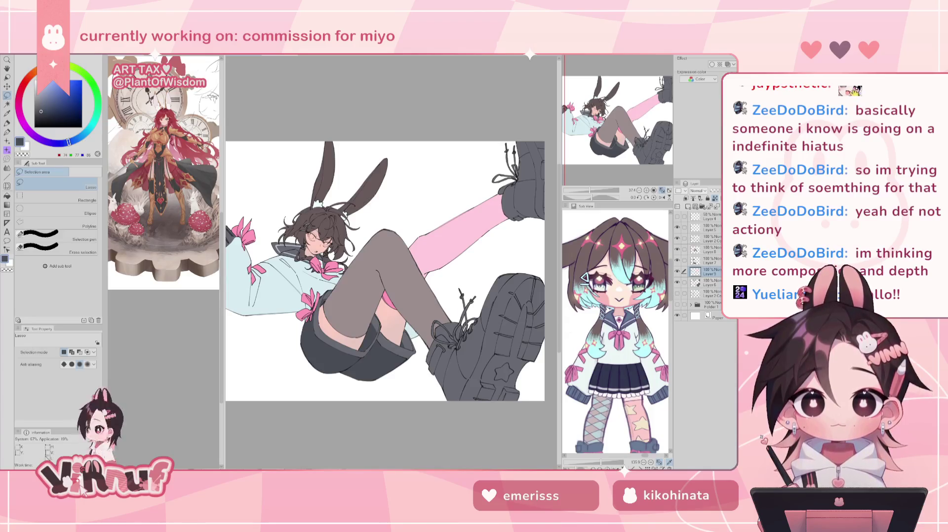
{"action": "left_click", "coordinate": [707, 282]}
{"action": "left_click", "coordinate": [677, 283]}
{"action": "left_click", "coordinate": [677, 282]}
{"action": "left_click_drag", "start_coordinate": [589, 191], "coordinate": [599, 191]}
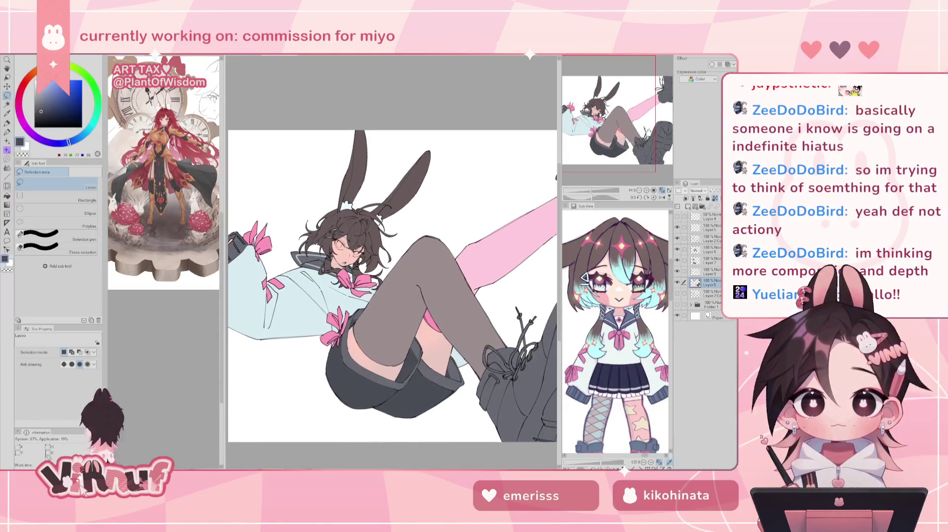
{"action": "left_click", "coordinate": [709, 272]}
{"action": "left_click", "coordinate": [677, 272]}
{"action": "left_click", "coordinate": [678, 271]}
{"action": "left_click_drag", "start_coordinate": [620, 148], "coordinate": [606, 138]}
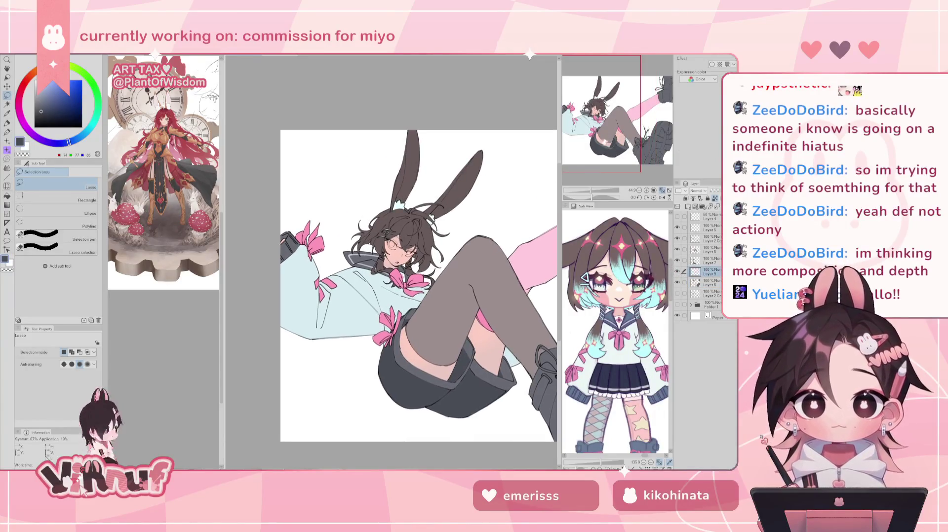
{"action": "left_click_drag", "start_coordinate": [591, 192], "coordinate": [596, 192]}
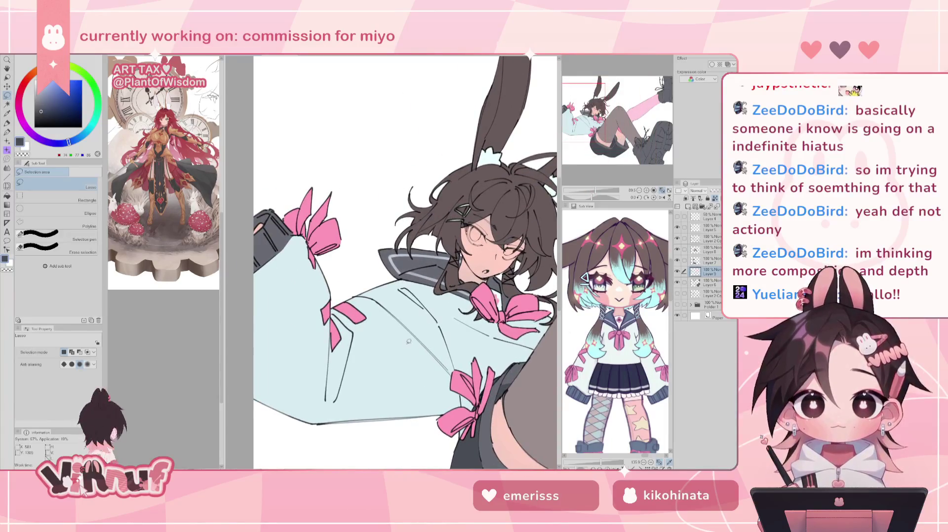
{"action": "key", "text": "ctrl+0"}
{"action": "left_click", "coordinate": [677, 271]}
{"action": "left_click", "coordinate": [677, 272]}
{"action": "key", "text": "ctrl+plus"}
{"action": "left_click_drag", "start_coordinate": [597, 130], "coordinate": [589, 131]}
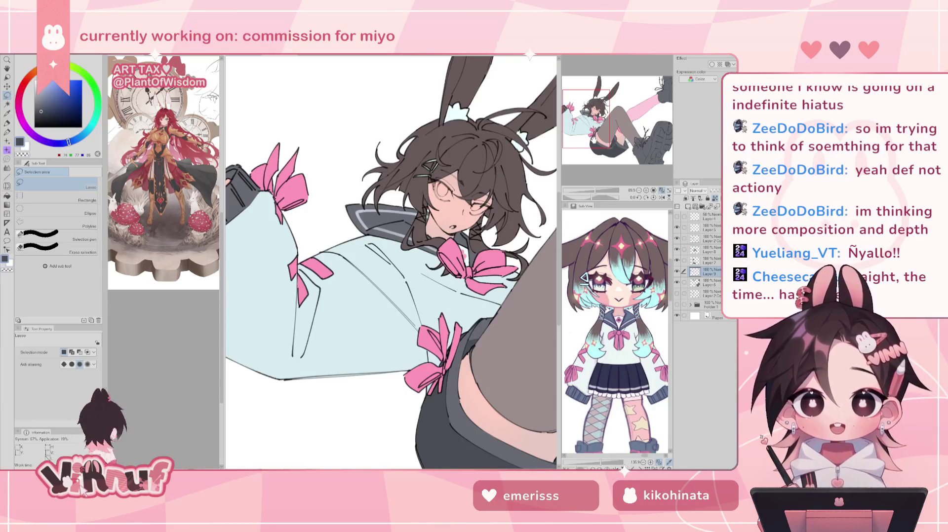
{"action": "key", "text": "p"}
{"action": "left_click", "coordinate": [390, 309], "text": "alt"}
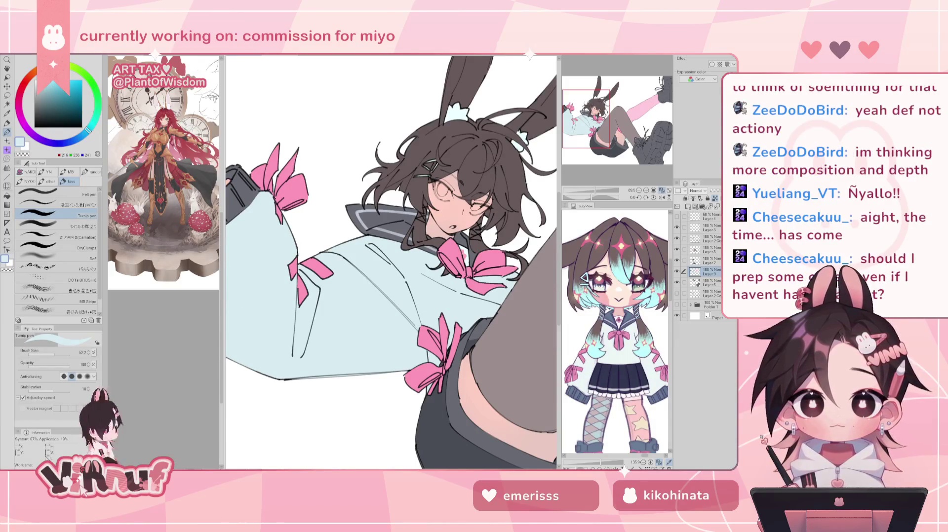
{"action": "left_click", "coordinate": [677, 271]}
{"action": "left_click", "coordinate": [677, 271]}
{"action": "key", "text": "ctrl+minus"}
{"action": "key", "text": "ctrl+minus"}
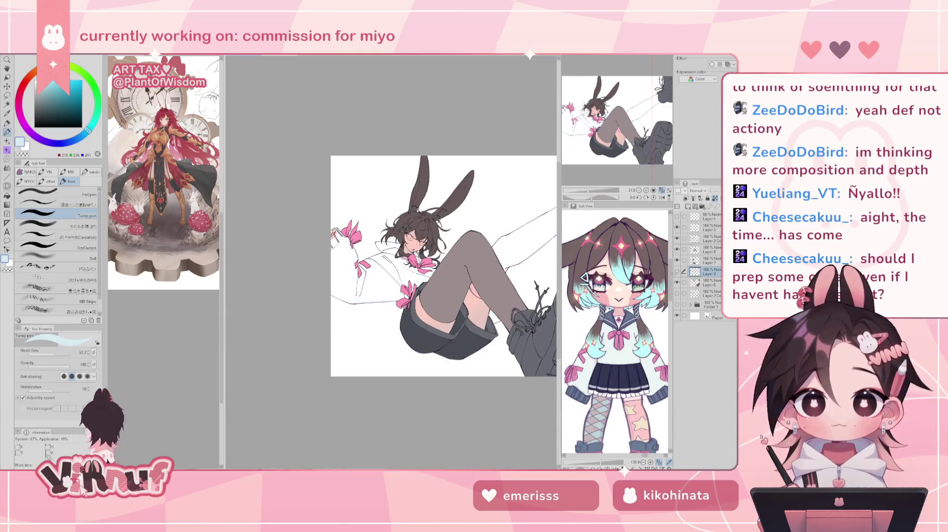
{"action": "key", "text": "ctrl+plus"}
{"action": "key", "text": "m"}
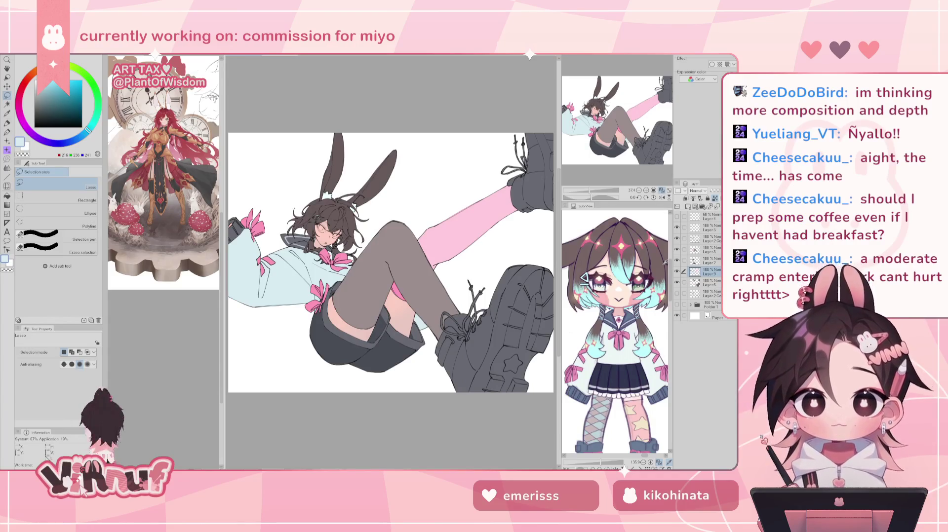
Step: Lasso the hoodie, shorts and knee on the character's left side
{"action": "left_click_drag", "start_coordinate": [297, 262], "coordinate": [424, 262]}
{"action": "mouse_move", "coordinate": [385, 327]}
{"action": "left_mouse_down"}
{"action": "mouse_move", "coordinate": [492, 227]}
{"action": "mouse_move", "coordinate": [419, 252]}
{"action": "left_mouse_up"}
{"action": "mouse_move", "coordinate": [315, 346]}
{"action": "left_mouse_down"}
{"action": "mouse_move", "coordinate": [422, 270]}
{"action": "mouse_move", "coordinate": [408, 303]}
{"action": "left_mouse_up"}
{"action": "left_click_drag", "start_coordinate": [345, 341], "coordinate": [391, 301]}
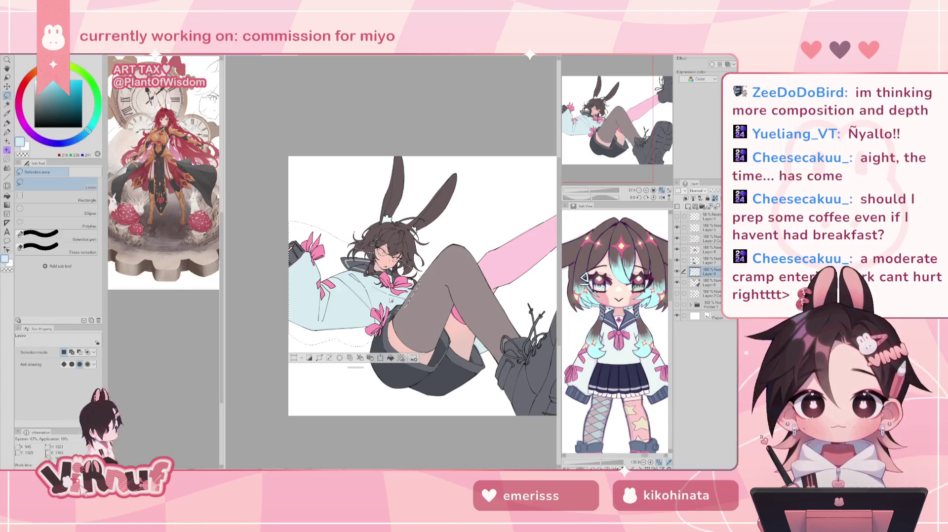
{"action": "left_click_drag", "start_coordinate": [371, 318], "coordinate": [376, 348]}
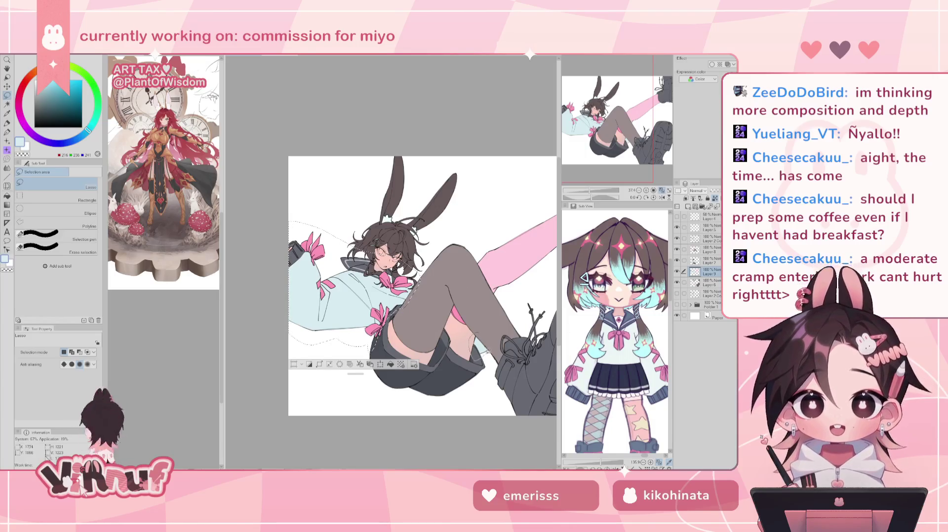
{"action": "left_click_drag", "start_coordinate": [487, 353], "coordinate": [484, 327]}
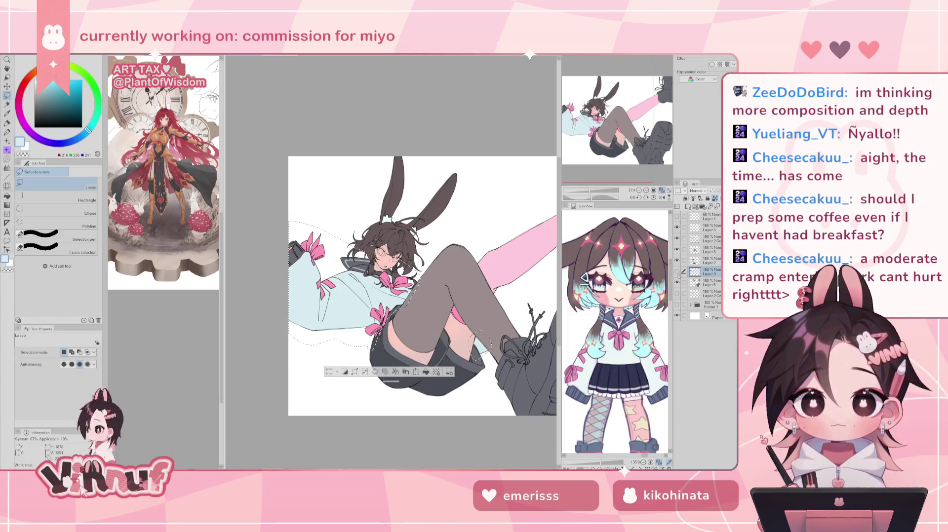
{"action": "left_click_drag", "start_coordinate": [591, 192], "coordinate": [601, 192]}
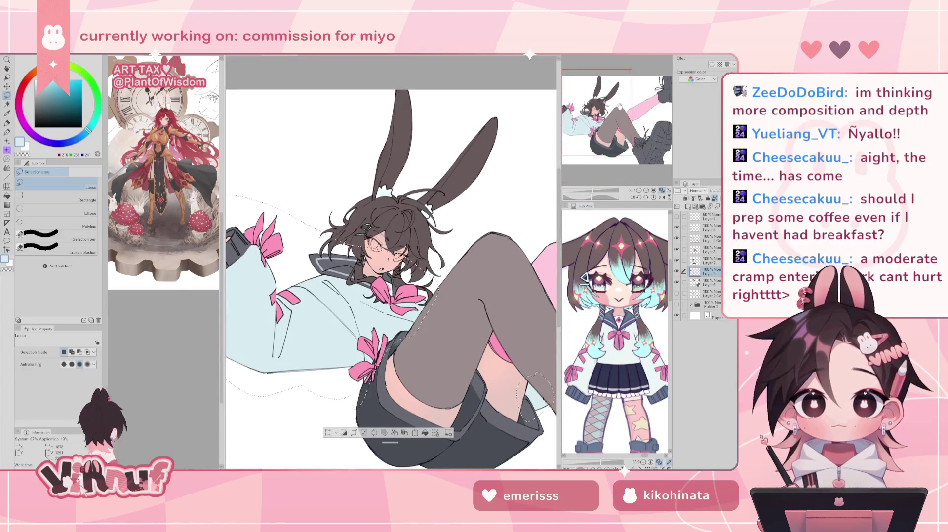
{"action": "left_click_drag", "start_coordinate": [625, 107], "coordinate": [606, 118]}
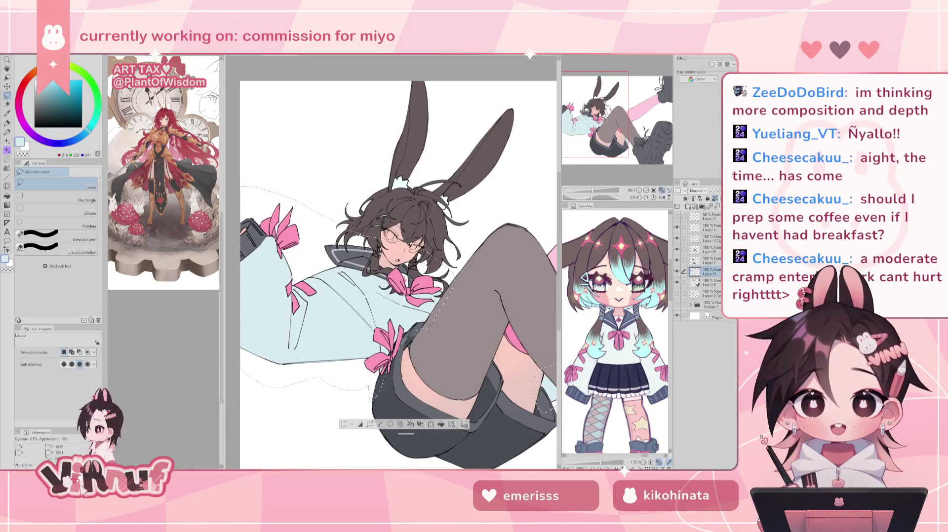
{"action": "key", "text": "ctrl+0"}
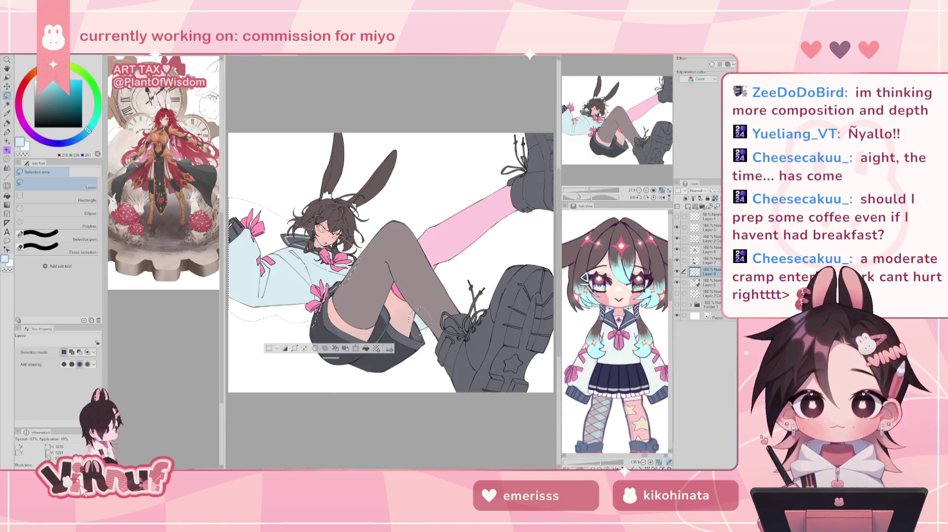
Step: Adjust the selected area to hue 2, saturation 4 and luminosity 11
{"action": "key", "text": "ctrl+u"}
{"action": "mouse_move", "coordinate": [568, 310]}
{"action": "left_mouse_down"}
{"action": "mouse_move", "coordinate": [555, 306]}
{"action": "mouse_move", "coordinate": [579, 302]}
{"action": "mouse_move", "coordinate": [570, 309]}
{"action": "left_mouse_up"}
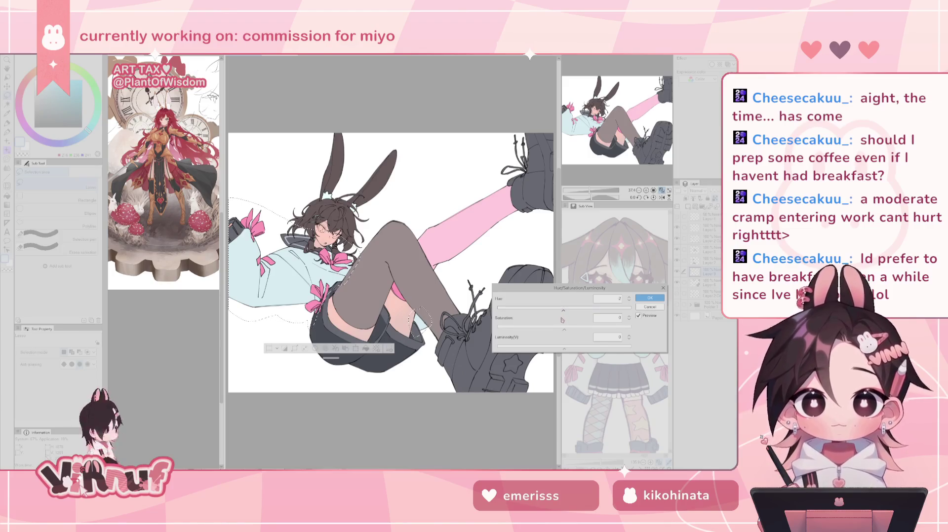
{"action": "left_click_drag", "start_coordinate": [565, 329], "coordinate": [556, 328]}
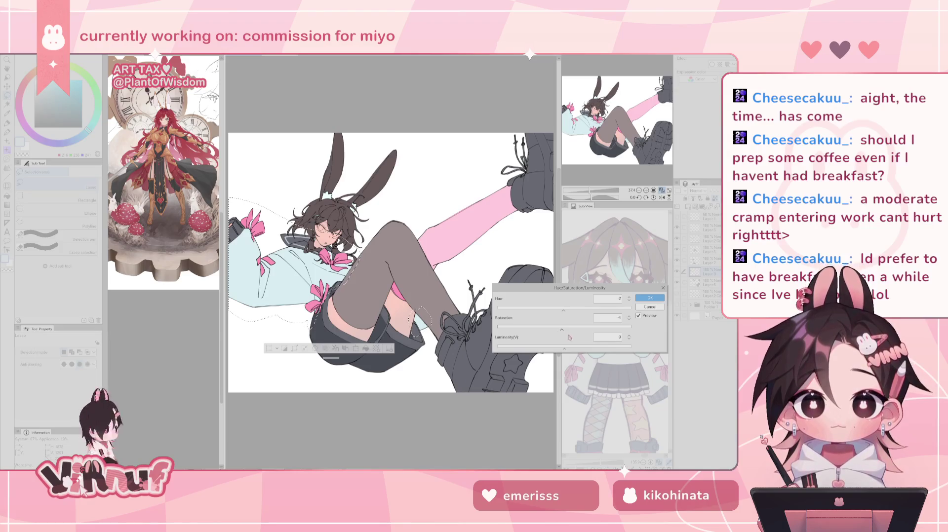
{"action": "left_click_drag", "start_coordinate": [564, 348], "coordinate": [569, 350]}
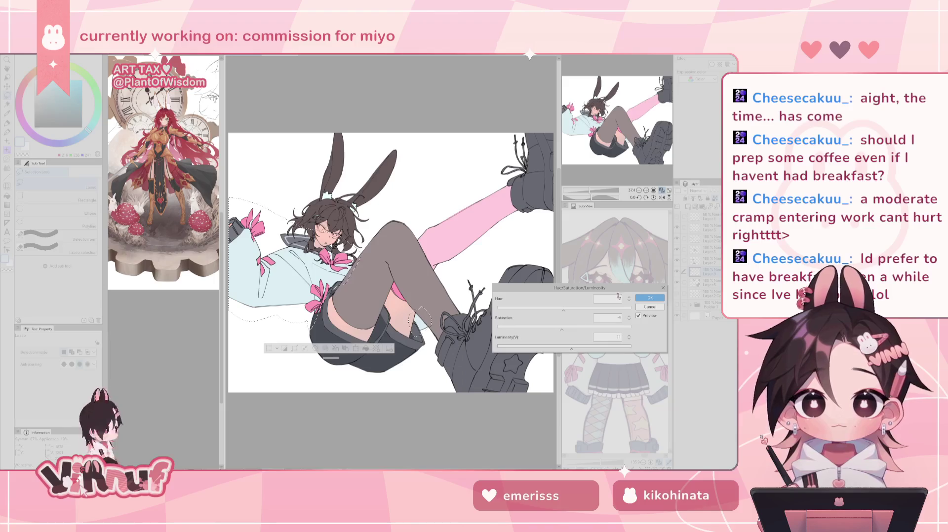
{"action": "left_click", "coordinate": [650, 298]}
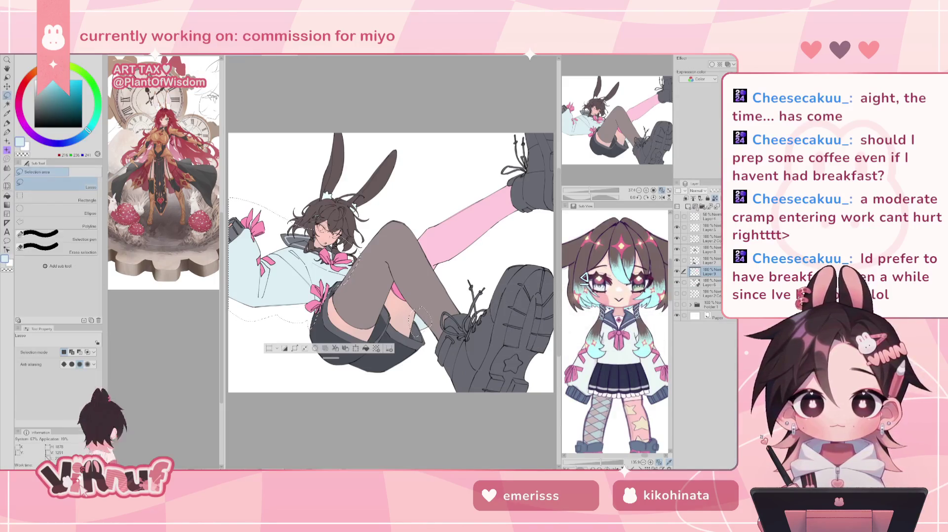
Step: Fill the leftover gaps in the hair and the sleeve cuff with the Fill tool
{"action": "scroll", "coordinate": [390, 262], "scroll_direction": "up", "scroll_amount": 1}
{"action": "scroll", "coordinate": [391, 262], "scroll_direction": "up", "scroll_amount": 1}
{"action": "key", "text": "ctrl+d"}
{"action": "key", "text": "p"}
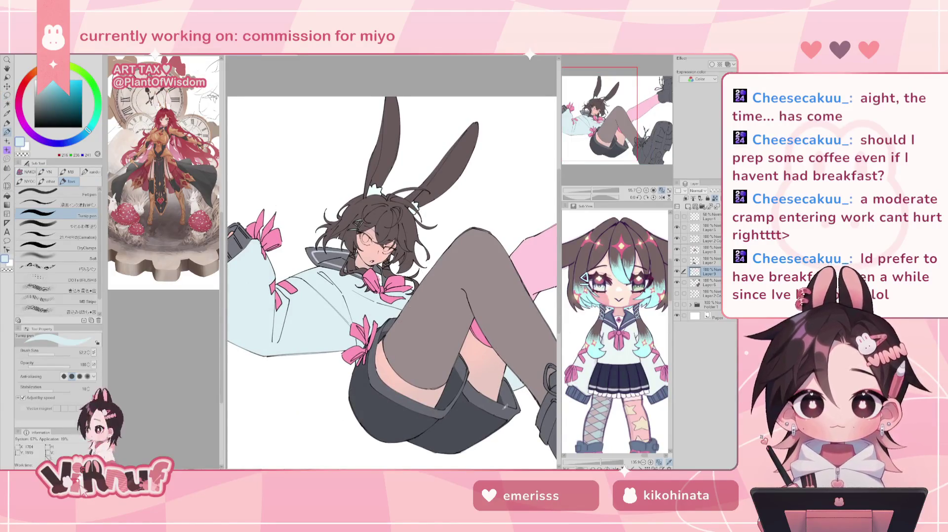
{"action": "left_click", "coordinate": [504, 405], "text": "alt"}
{"action": "left_click_drag", "start_coordinate": [317, 247], "coordinate": [446, 280]}
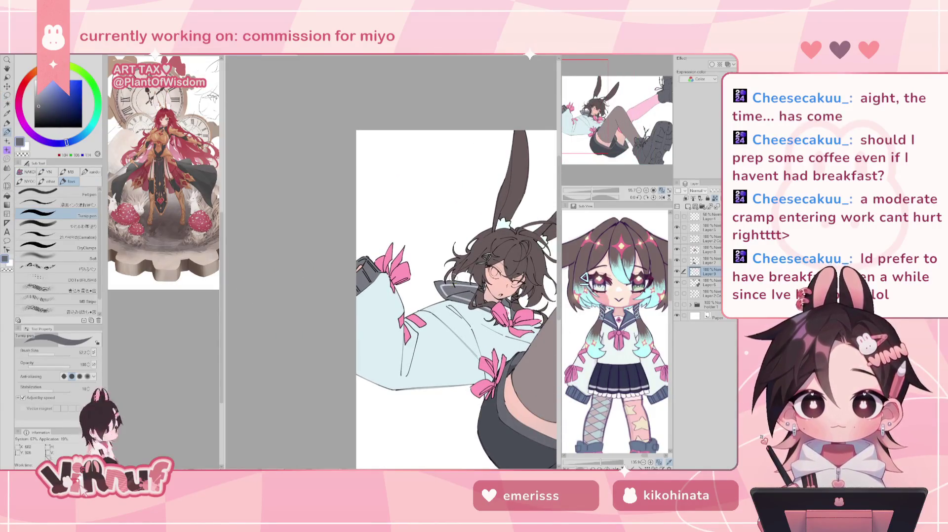
{"action": "key", "text": "g"}
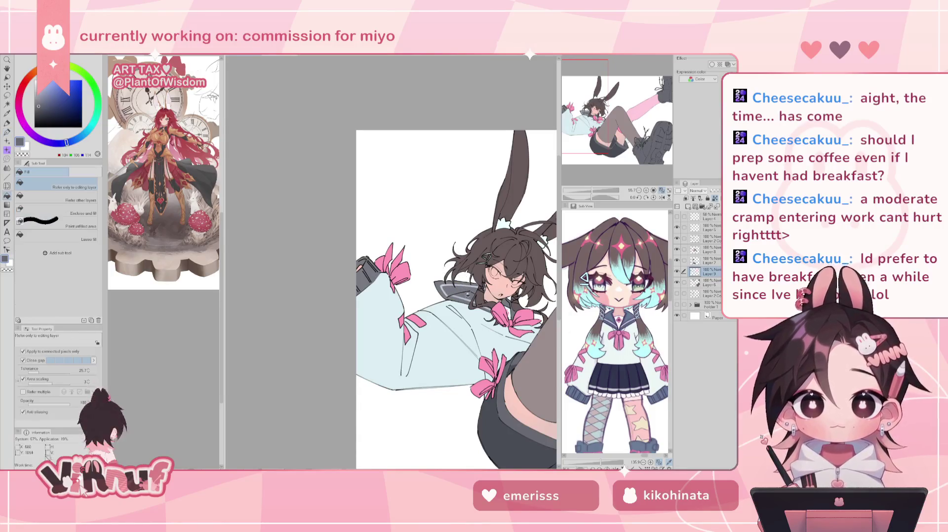
{"action": "left_click", "coordinate": [439, 290]}
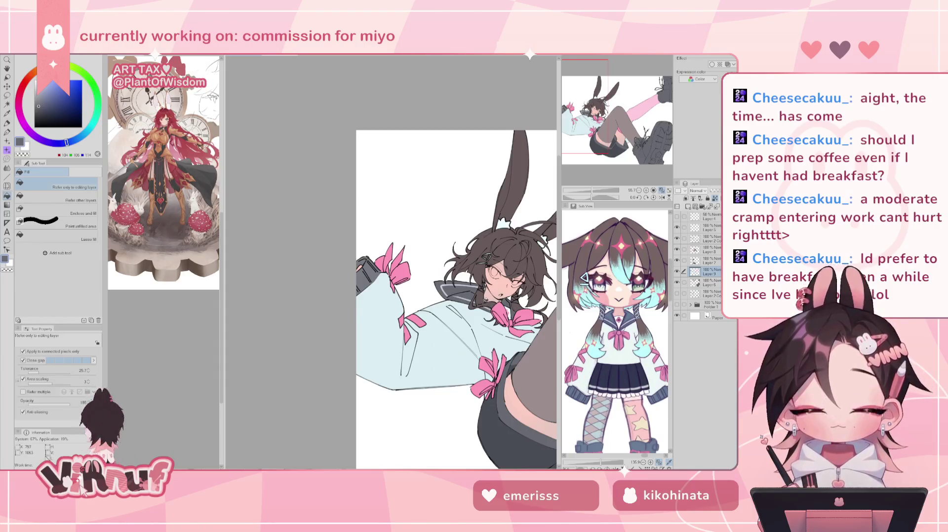
{"action": "left_click", "coordinate": [375, 270]}
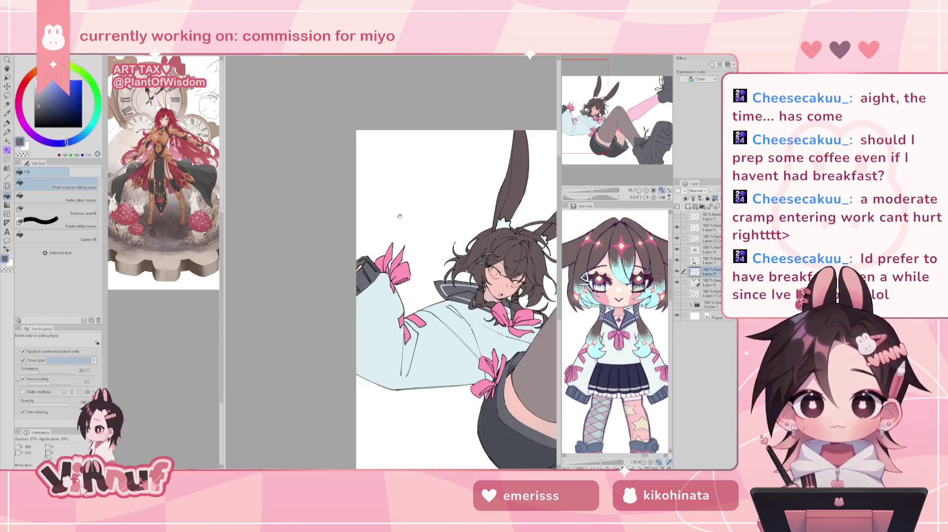
{"action": "mouse_move", "coordinate": [400, 216]}
{"action": "left_mouse_down"}
{"action": "mouse_move", "coordinate": [596, 195]}
{"action": "mouse_move", "coordinate": [588, 182]}
{"action": "left_mouse_up"}
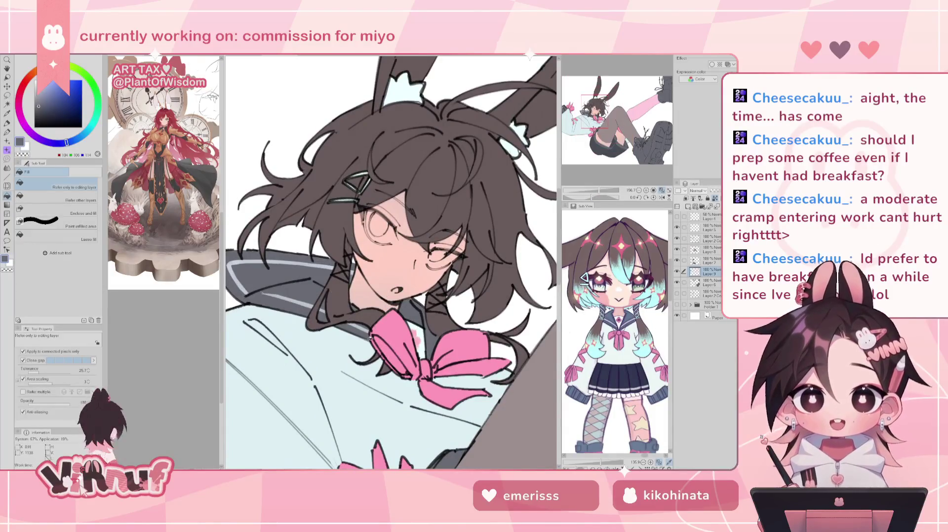
Step: Try a soft pencil stroke, undo it, and return to the Turnip pen at about size 20
{"action": "key", "text": "p"}
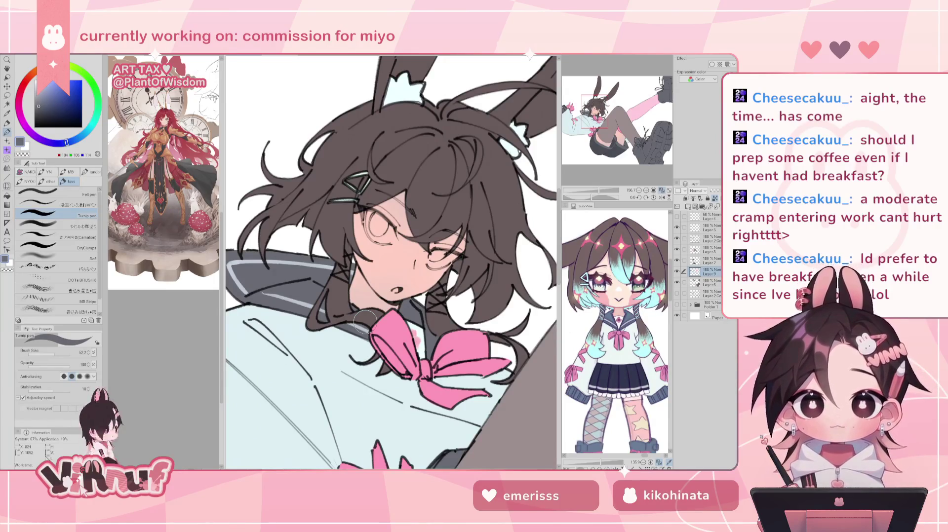
{"action": "mouse_move", "coordinate": [365, 322]}
{"action": "left_mouse_down"}
{"action": "mouse_move", "coordinate": [432, 296]}
{"action": "mouse_move", "coordinate": [409, 269]}
{"action": "left_mouse_up"}
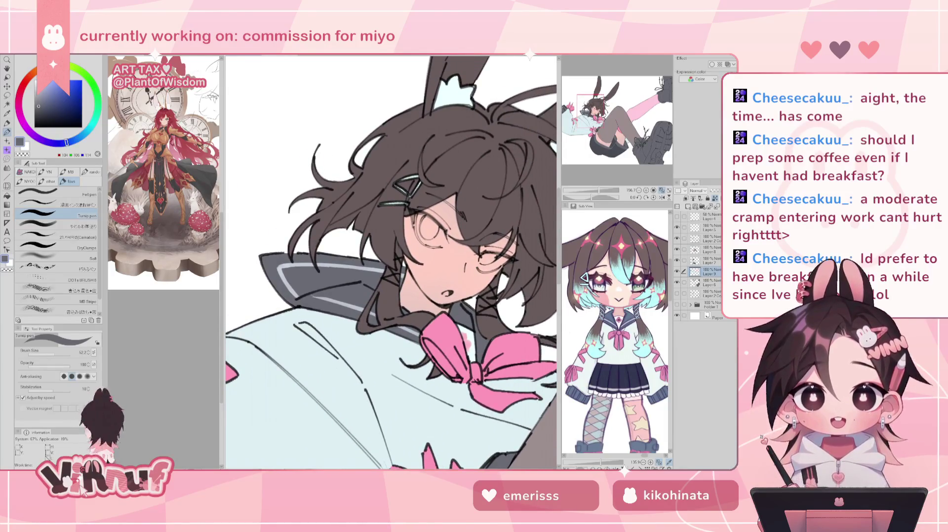
{"action": "key", "text": "g"}
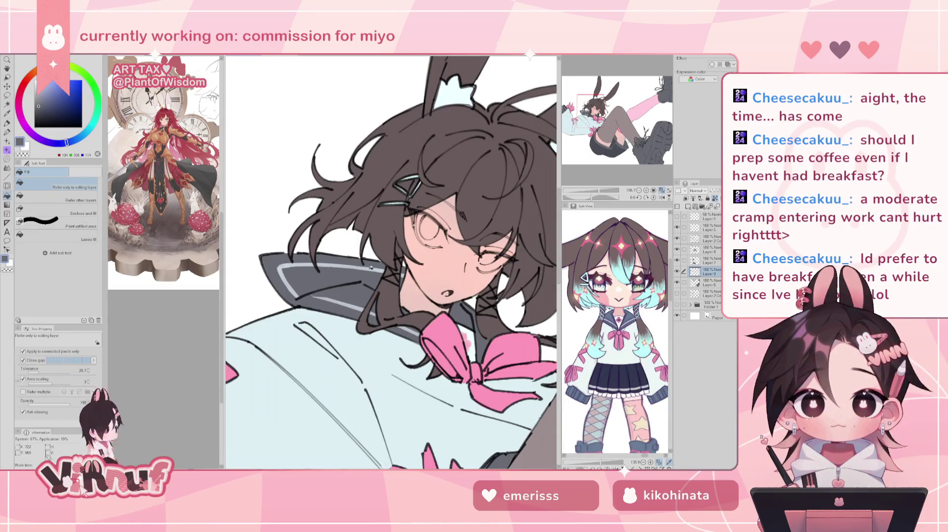
{"action": "key", "text": "p"}
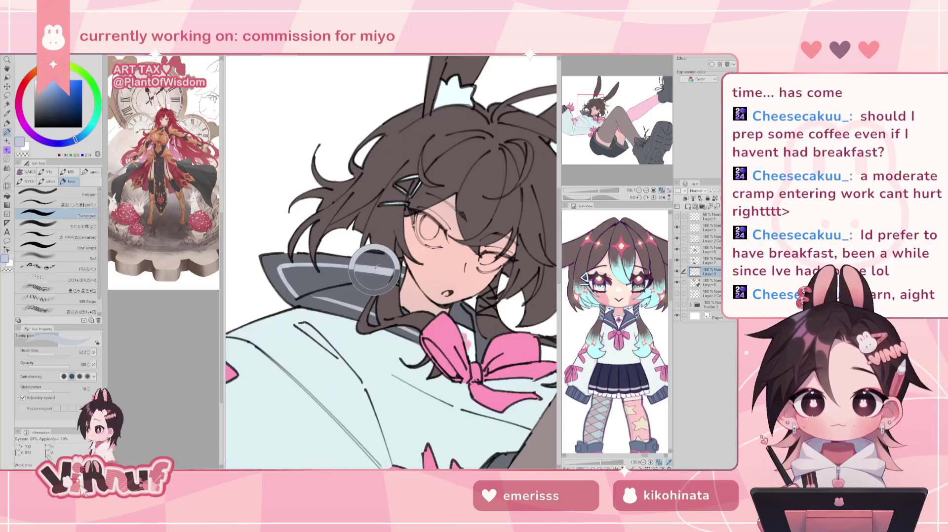
{"action": "left_click", "coordinate": [85, 226]}
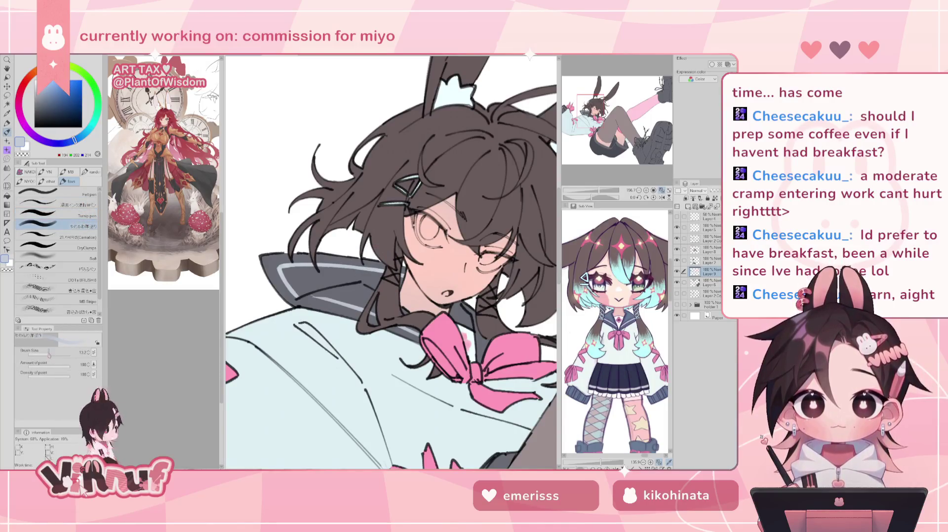
{"action": "left_click_drag", "start_coordinate": [267, 261], "coordinate": [420, 289]}
{"action": "key", "text": "ctrl+z"}
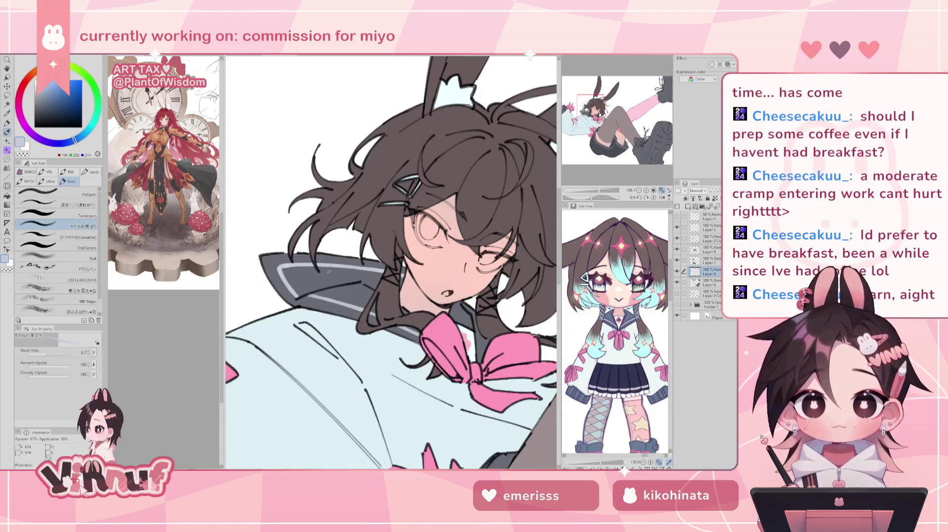
{"action": "left_click", "coordinate": [54, 215]}
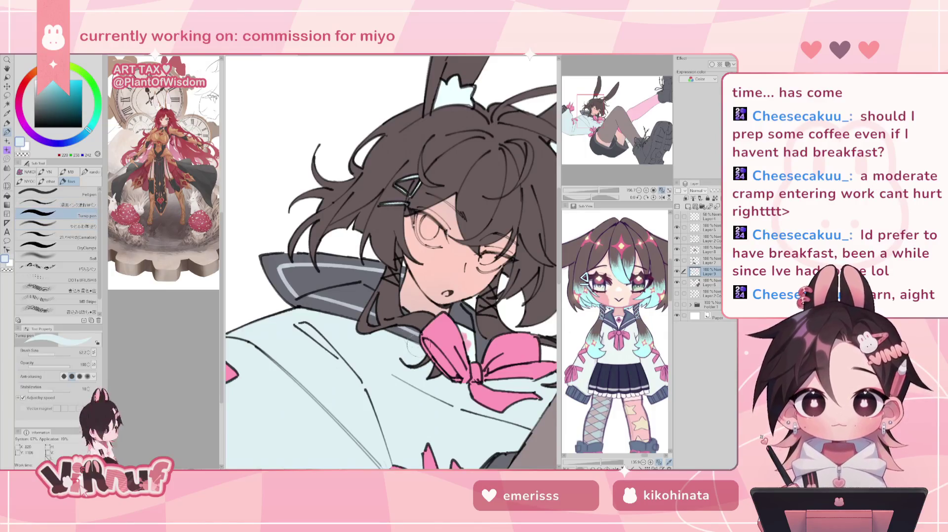
{"action": "left_click", "coordinate": [410, 341], "text": "alt"}
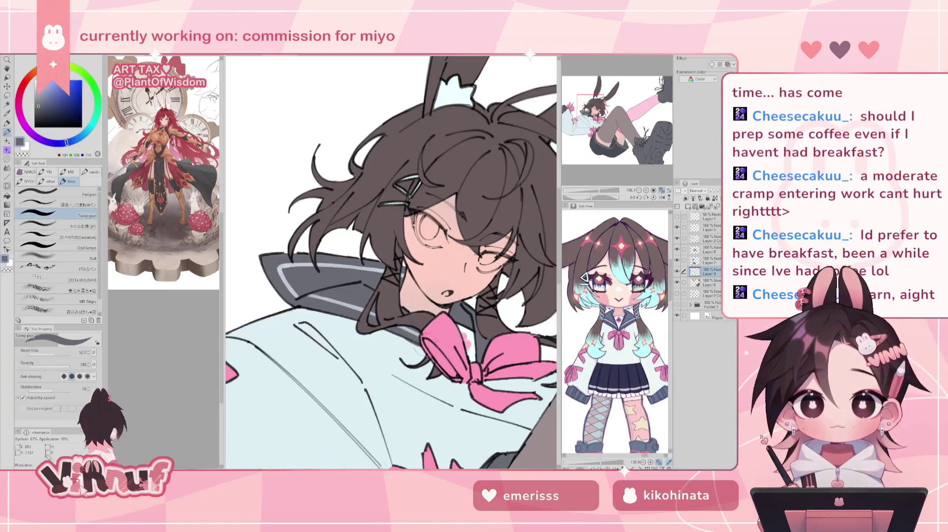
{"action": "key", "text": "bracketleft"}
{"action": "key", "text": "bracketleft"}
{"action": "key", "text": "bracketleft"}
{"action": "key", "text": "bracketright"}
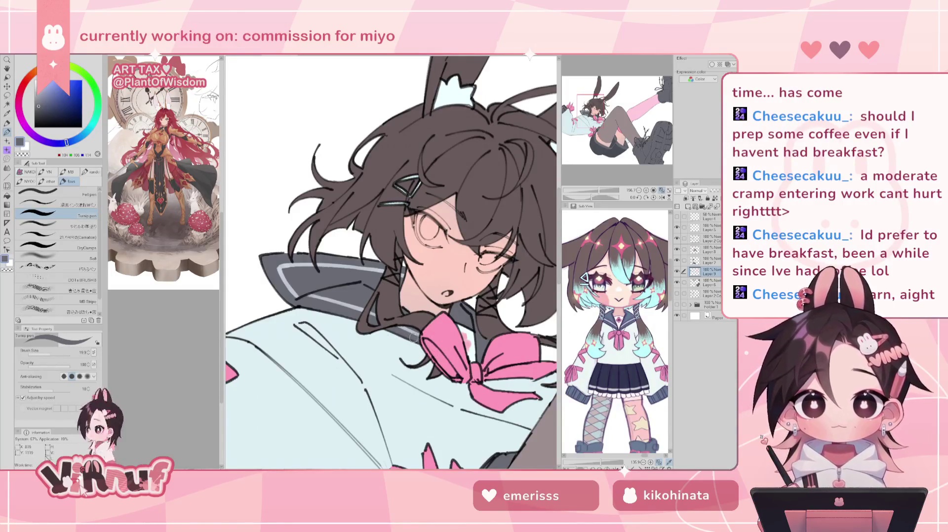
Step: Choose a pale cyan for the ear tufts and enlarge the brush to about 64
{"action": "left_click", "coordinate": [472, 338], "text": "alt"}
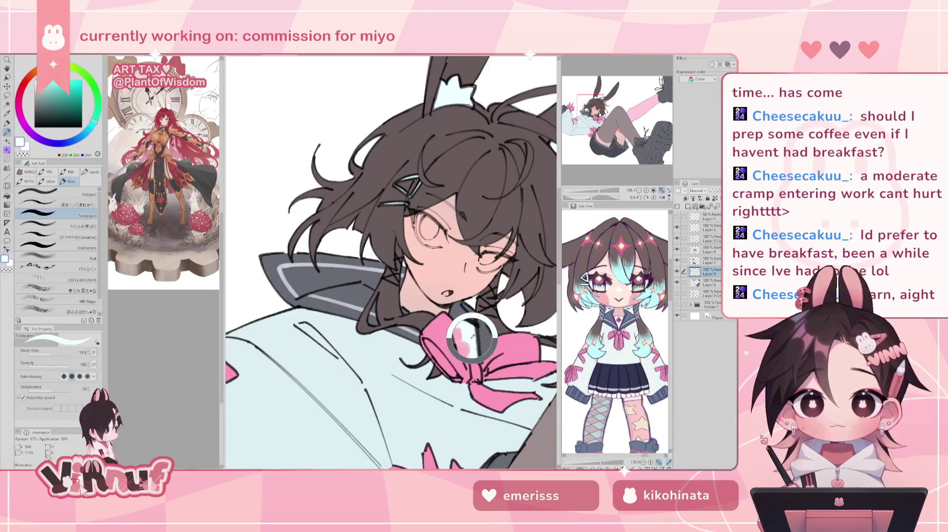
{"action": "left_click_drag", "start_coordinate": [506, 238], "coordinate": [429, 350]}
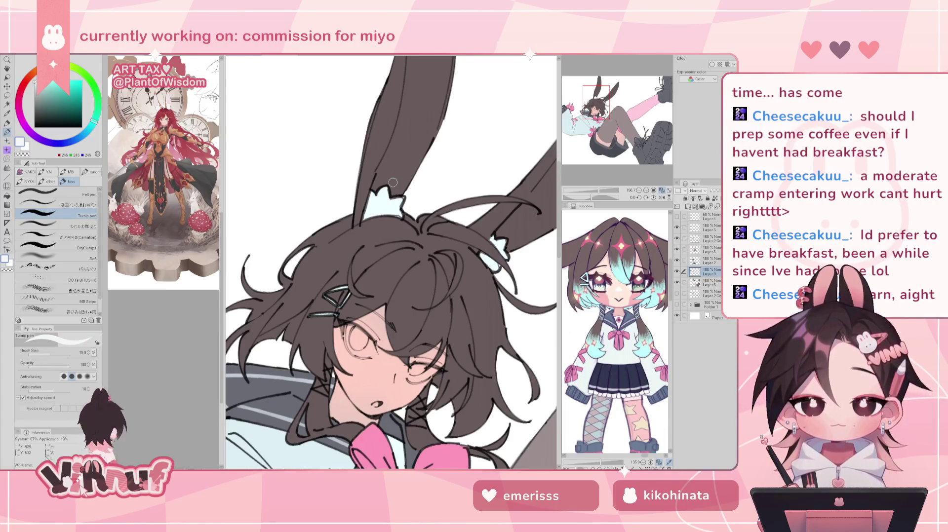
{"action": "left_click", "coordinate": [384, 203], "text": "alt"}
{"action": "left_click", "coordinate": [386, 204], "text": "alt"}
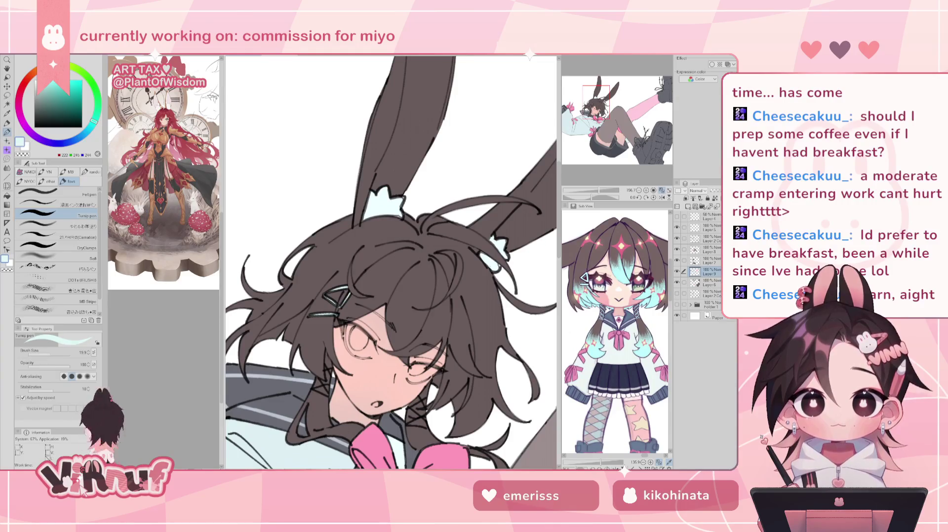
{"action": "left_click", "coordinate": [385, 203], "text": "alt"}
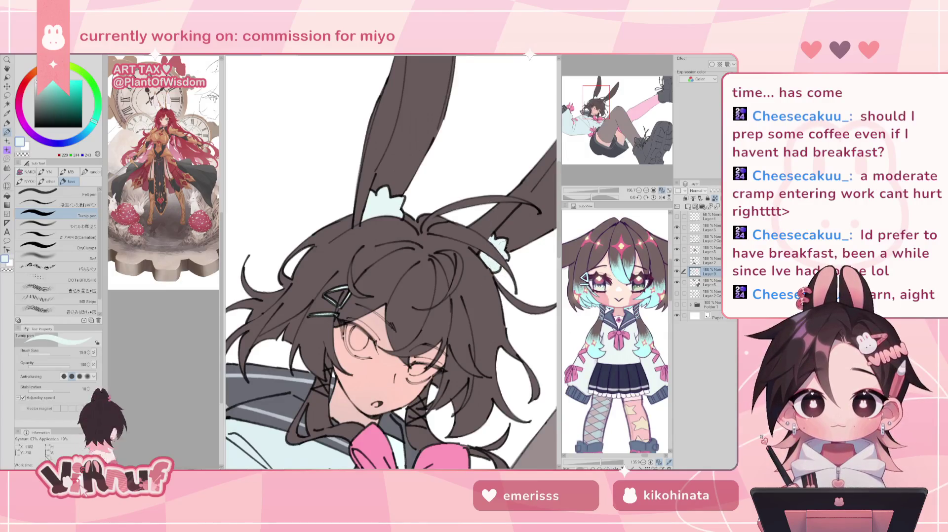
{"action": "left_click_drag", "start_coordinate": [599, 191], "coordinate": [596, 191]}
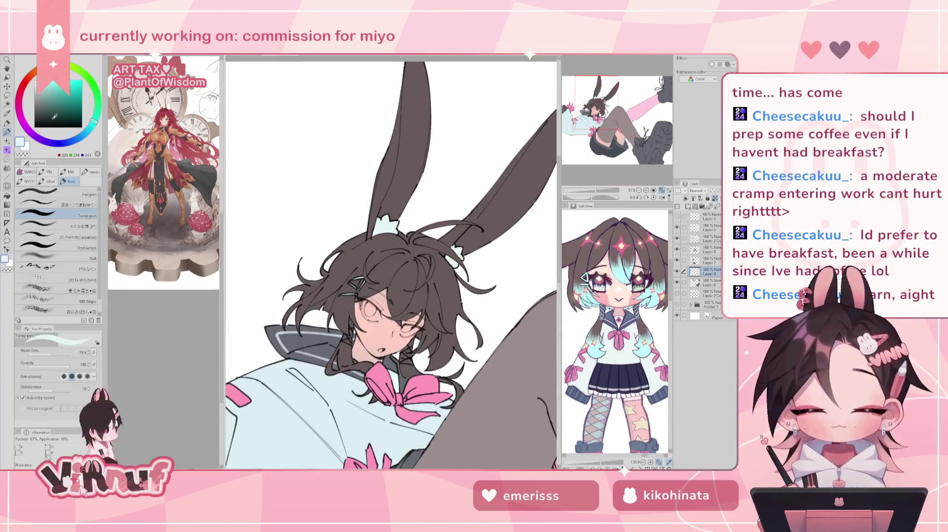
{"action": "left_click_drag", "start_coordinate": [596, 191], "coordinate": [595, 191]}
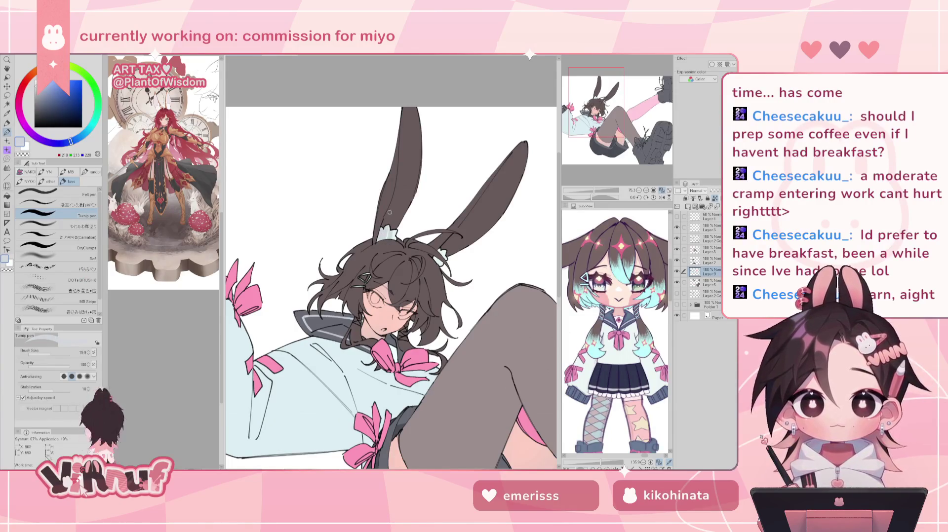
{"action": "key", "text": "bracketright"}
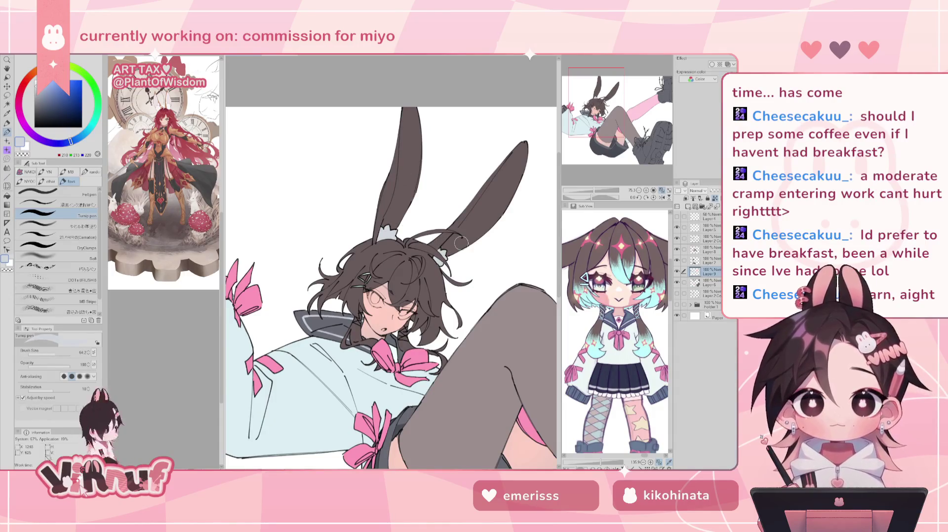
{"action": "scroll", "coordinate": [462, 243], "scroll_direction": "down", "scroll_amount": 5}
{"action": "scroll", "coordinate": [462, 243], "scroll_direction": "up", "scroll_amount": 4}
{"action": "scroll", "coordinate": [390, 296], "scroll_direction": "up", "scroll_amount": 1}
{"action": "scroll", "coordinate": [390, 296], "scroll_direction": "up", "scroll_amount": 1}
{"action": "scroll", "coordinate": [390, 296], "scroll_direction": "up", "scroll_amount": 2}
{"action": "scroll", "coordinate": [414, 252], "scroll_direction": "up", "scroll_amount": 2}
{"action": "scroll", "coordinate": [414, 252], "scroll_direction": "up", "scroll_amount": 2}
{"action": "left_click", "coordinate": [677, 272]}
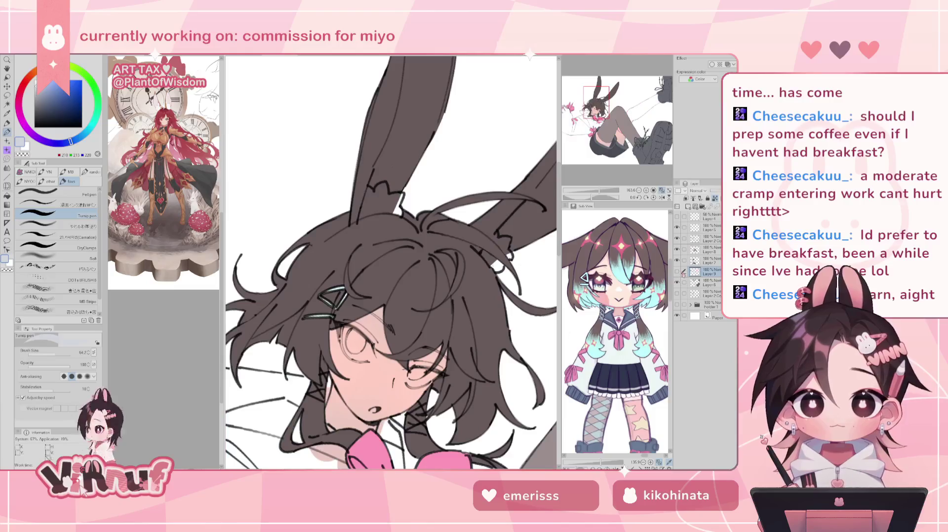
{"action": "left_click", "coordinate": [677, 271]}
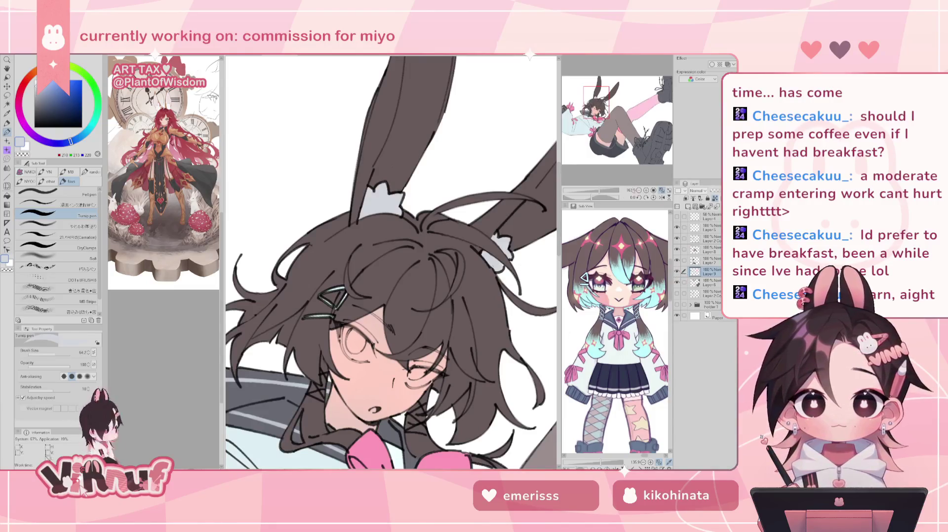
{"action": "scroll", "coordinate": [390, 252], "scroll_direction": "up", "scroll_amount": 2}
{"action": "left_click", "coordinate": [706, 249]}
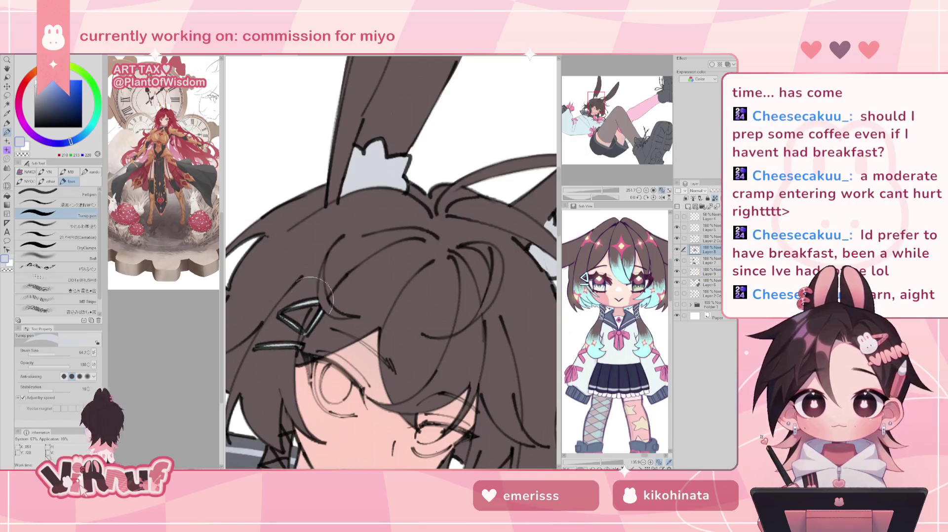
{"action": "left_click", "coordinate": [706, 272]}
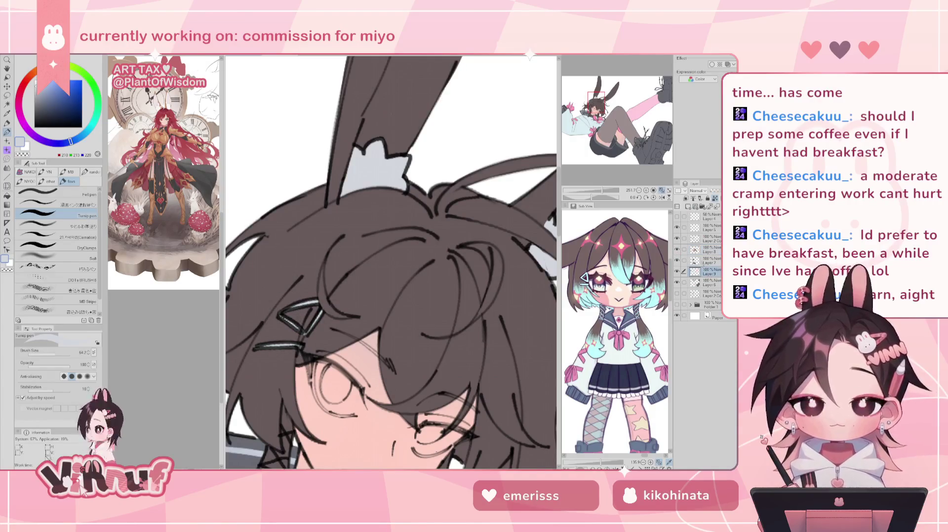
{"action": "left_click_drag", "start_coordinate": [597, 118], "coordinate": [602, 108]}
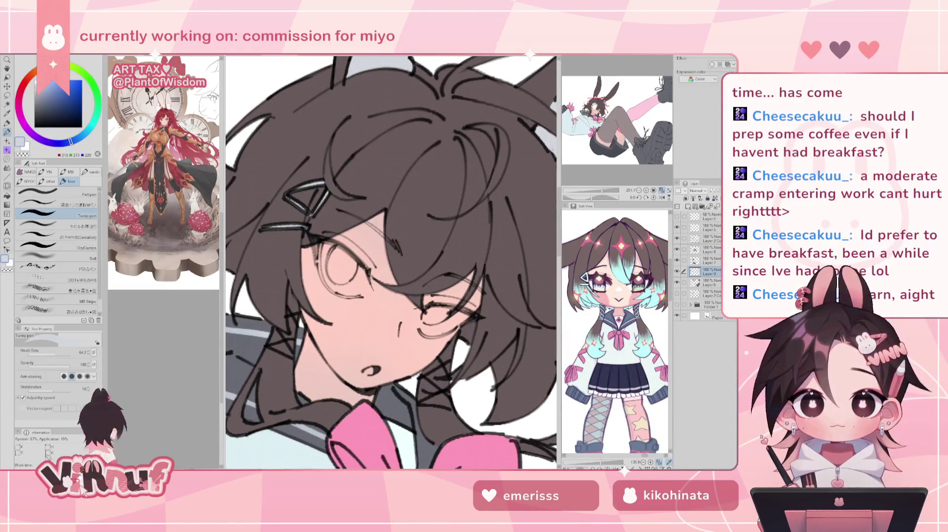
{"action": "left_click_drag", "start_coordinate": [599, 193], "coordinate": [599, 180]}
{"action": "left_click", "coordinate": [711, 282]}
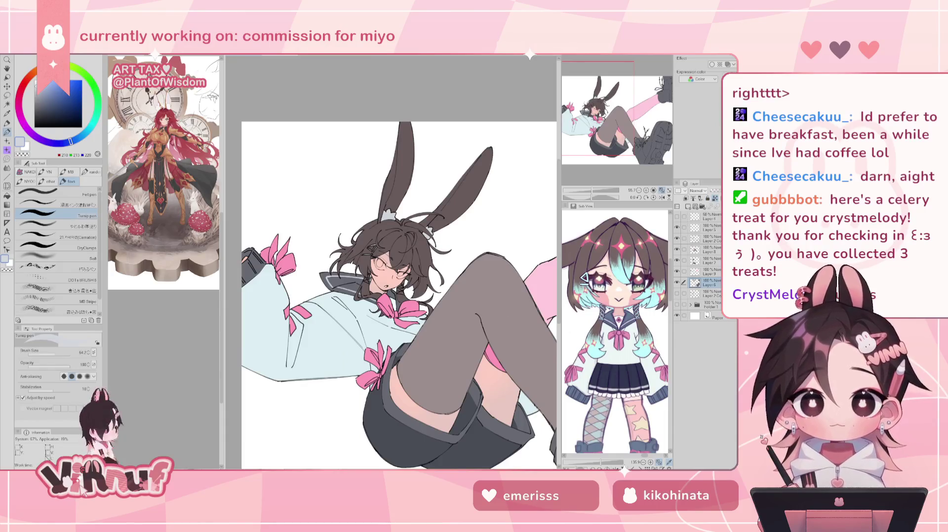
Step: Pick a darker skin pink, enlarge the pen, and shade the thigh above the shorts hem
{"action": "left_click_drag", "start_coordinate": [446, 426], "coordinate": [448, 424]}
{"action": "left_click", "coordinate": [509, 410], "text": "alt"}
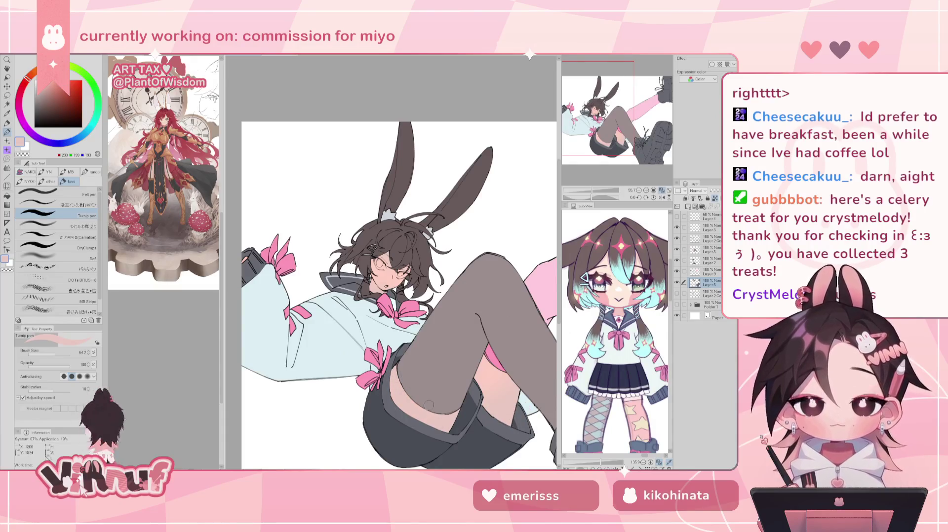
{"action": "left_click_drag", "start_coordinate": [426, 395], "coordinate": [409, 379]}
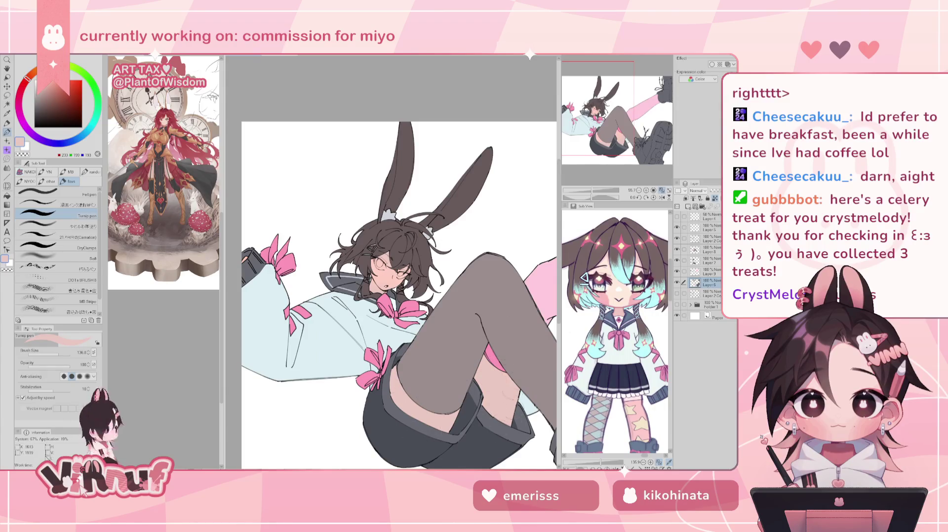
{"action": "left_click", "coordinate": [507, 302], "text": "alt"}
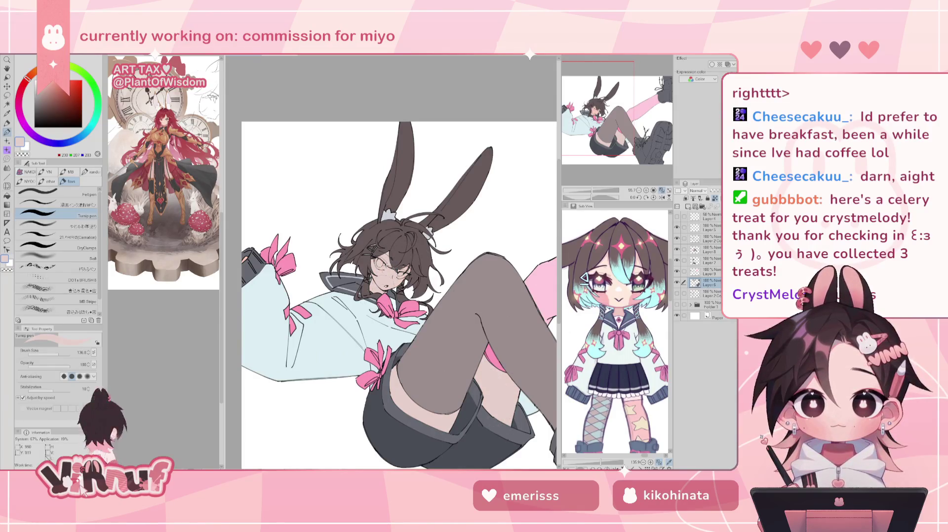
{"action": "left_click_drag", "start_coordinate": [596, 193], "coordinate": [594, 193]}
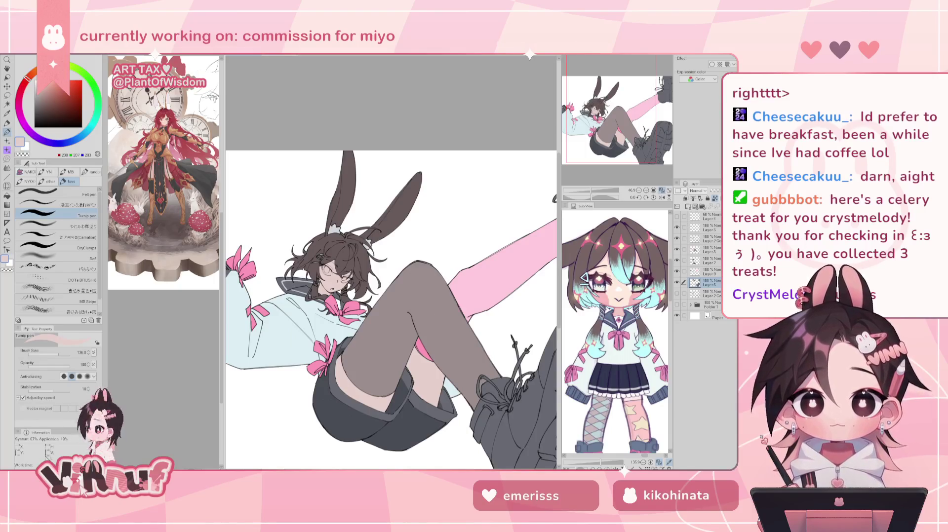
{"action": "left_click", "coordinate": [330, 289], "text": "alt"}
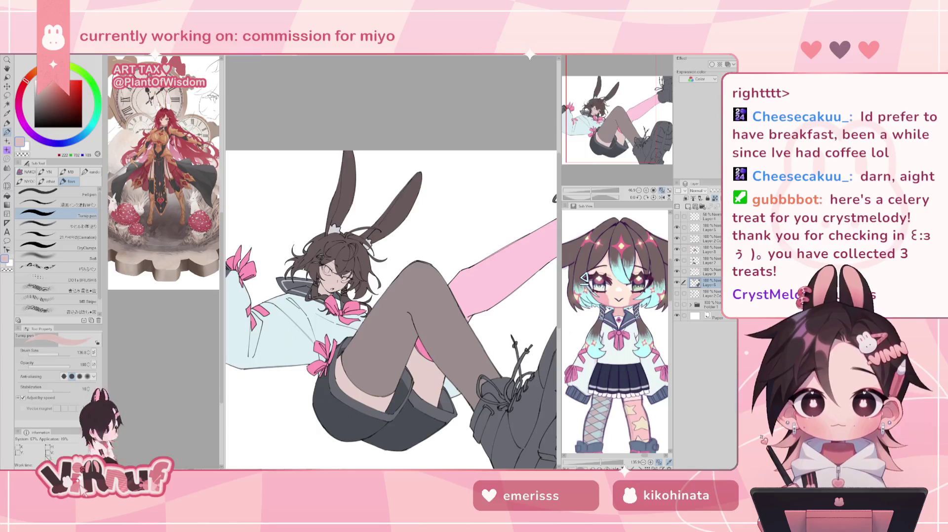
{"action": "left_click_drag", "start_coordinate": [356, 401], "coordinate": [396, 395]}
{"action": "left_click_drag", "start_coordinate": [417, 358], "coordinate": [437, 402]}
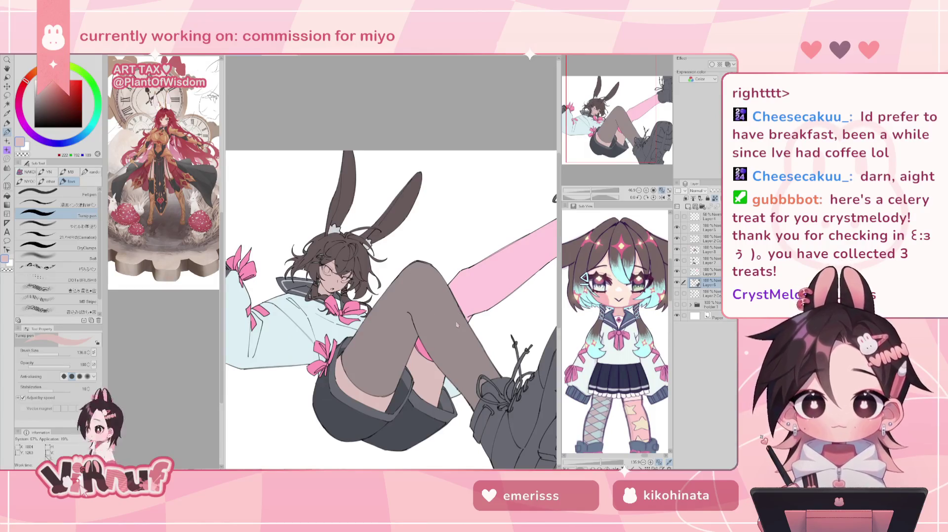
Step: Brighten the new thigh shading with luminosity 14
{"action": "key", "text": "ctrl+u"}
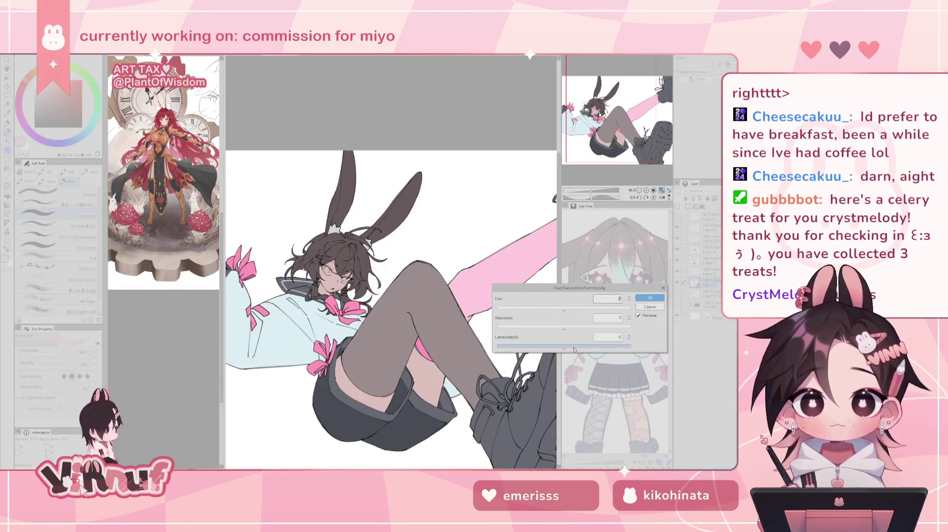
{"action": "left_click", "coordinate": [574, 350]}
{"action": "key", "text": "Return"}
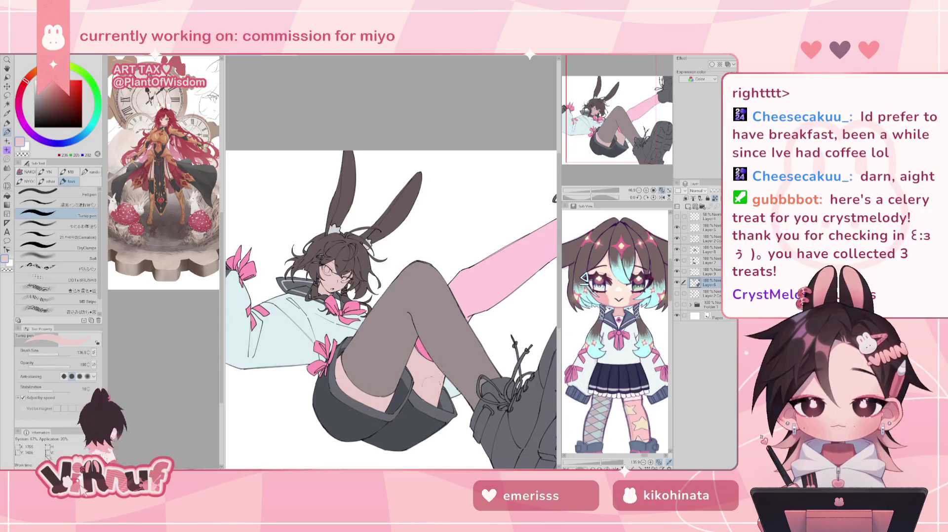
Step: Nudge the colour's hue and select the Soft airbrush at a slightly smaller size
{"action": "left_click_drag", "start_coordinate": [26, 80], "coordinate": [32, 74]}
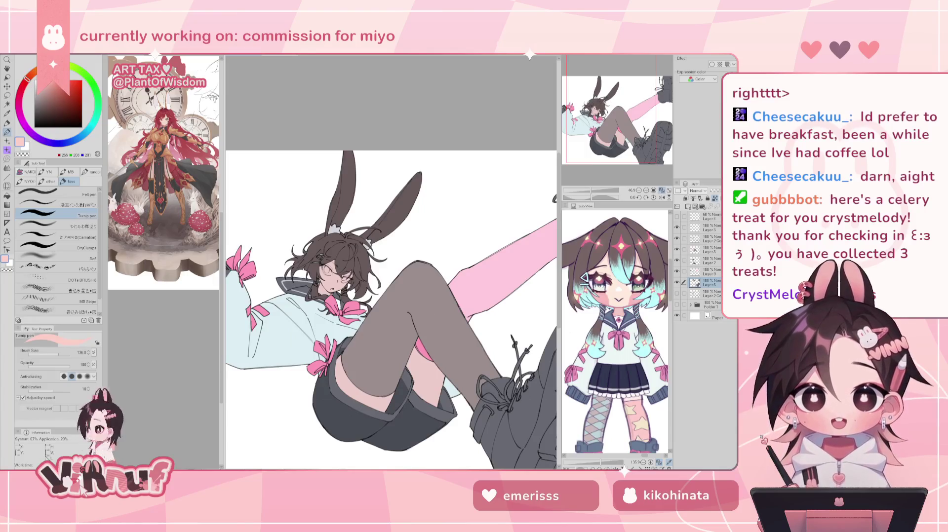
{"action": "left_click", "coordinate": [57, 258]}
{"action": "left_click_drag", "start_coordinate": [57, 353], "coordinate": [54, 353]}
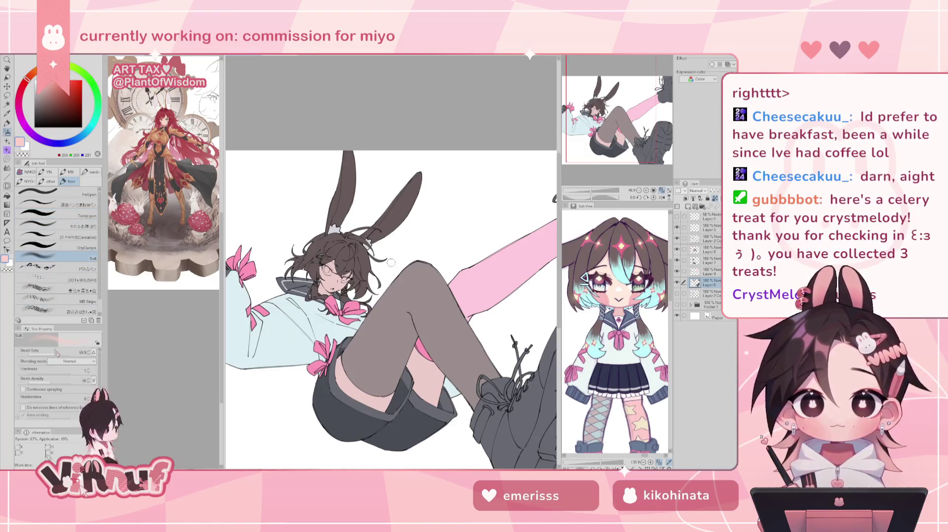
Step: Zoom in on the character's head and set the Soft airbrush size to about 97
{"action": "scroll", "coordinate": [391, 263], "scroll_direction": "up", "scroll_amount": 3}
{"action": "scroll", "coordinate": [391, 262], "scroll_direction": "up", "scroll_amount": 1}
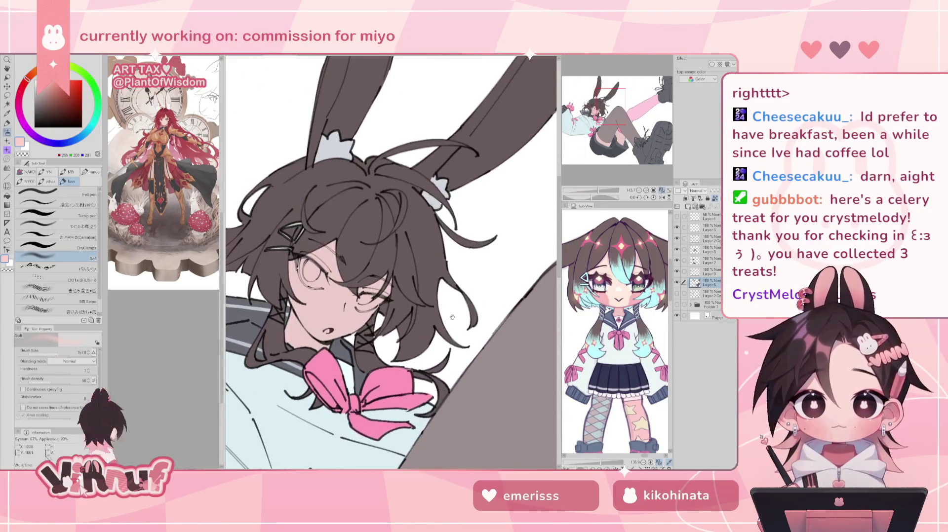
{"action": "key", "text": "bracketleft"}
{"action": "key", "text": "bracketleft"}
{"action": "key", "text": "bracketleft"}
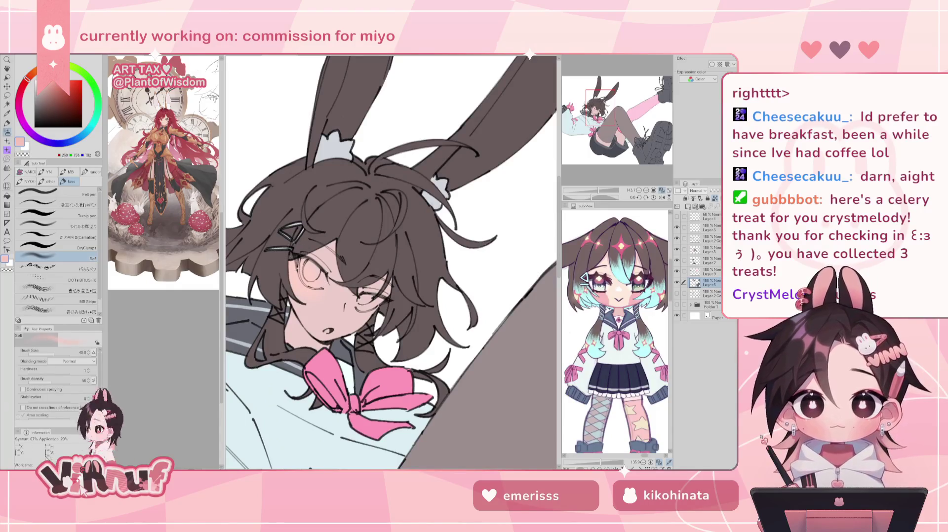
{"action": "left_click_drag", "start_coordinate": [48, 349], "coordinate": [57, 351]}
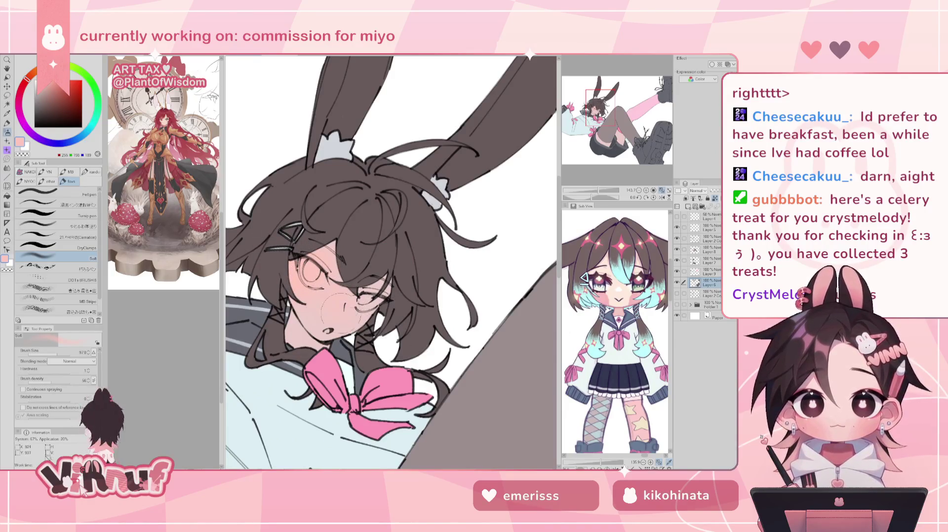
{"action": "mouse_move", "coordinate": [598, 191]}
{"action": "left_mouse_down"}
{"action": "mouse_move", "coordinate": [590, 195]}
{"action": "mouse_move", "coordinate": [598, 187]}
{"action": "left_mouse_up"}
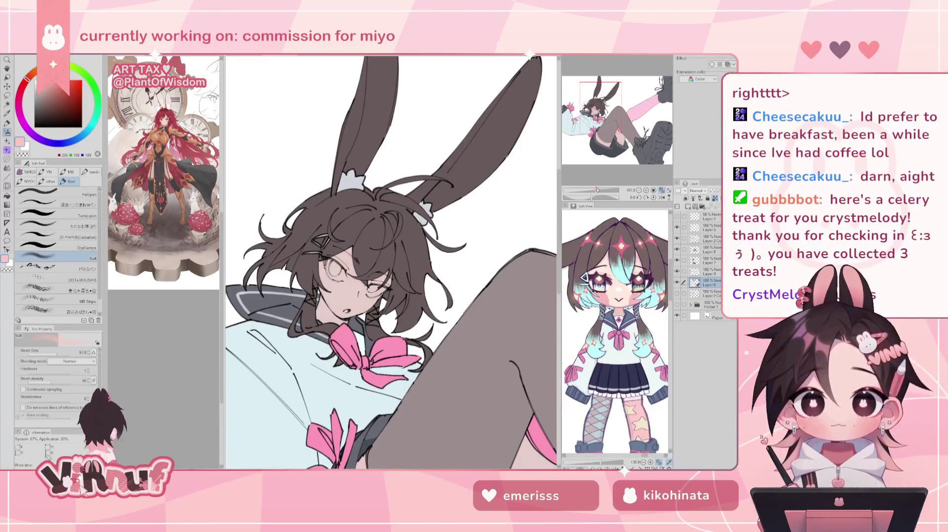
Step: Raise the luminosity of the shading by 18
{"action": "key", "text": "ctrl+u"}
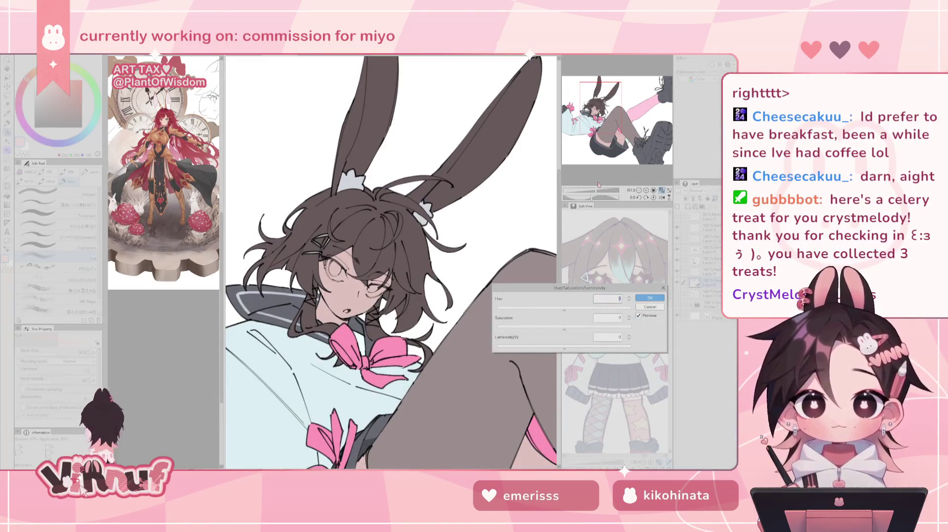
{"action": "left_click_drag", "start_coordinate": [564, 348], "coordinate": [578, 350]}
{"action": "left_click", "coordinate": [650, 298]}
Step: Lasso the face and thigh areas, then desaturate and lighten them
{"action": "key", "text": "m"}
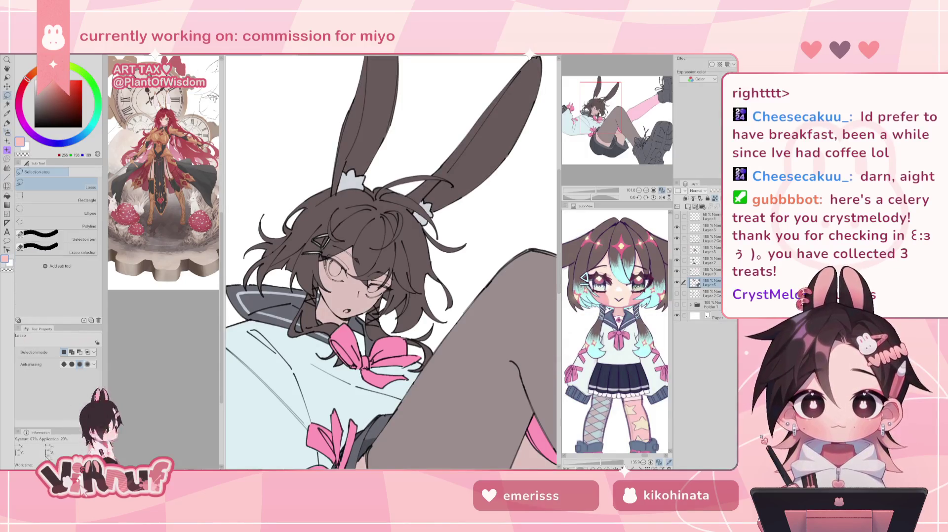
{"action": "left_click_drag", "start_coordinate": [387, 241], "coordinate": [400, 269]}
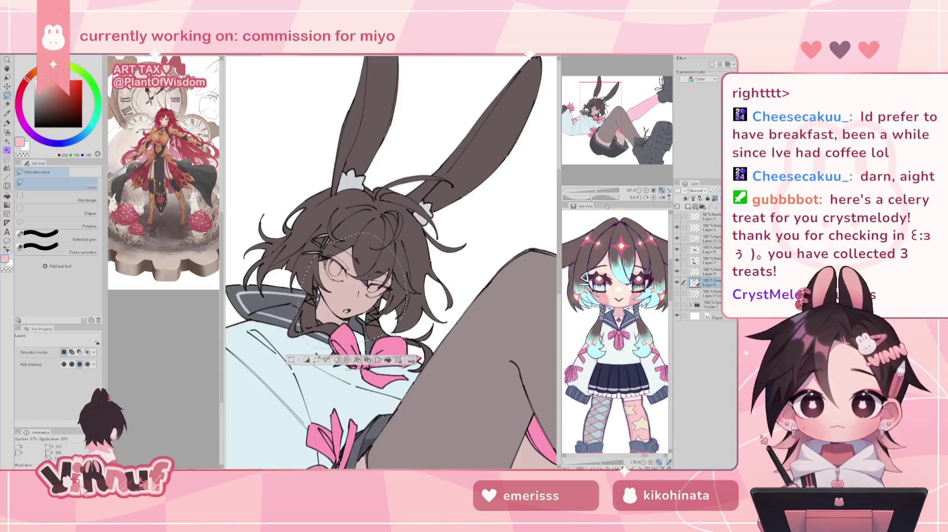
{"action": "key", "text": "ctrl+minus"}
{"action": "key", "text": "ctrl+minus"}
{"action": "left_click_drag", "start_coordinate": [441, 302], "coordinate": [442, 307]}
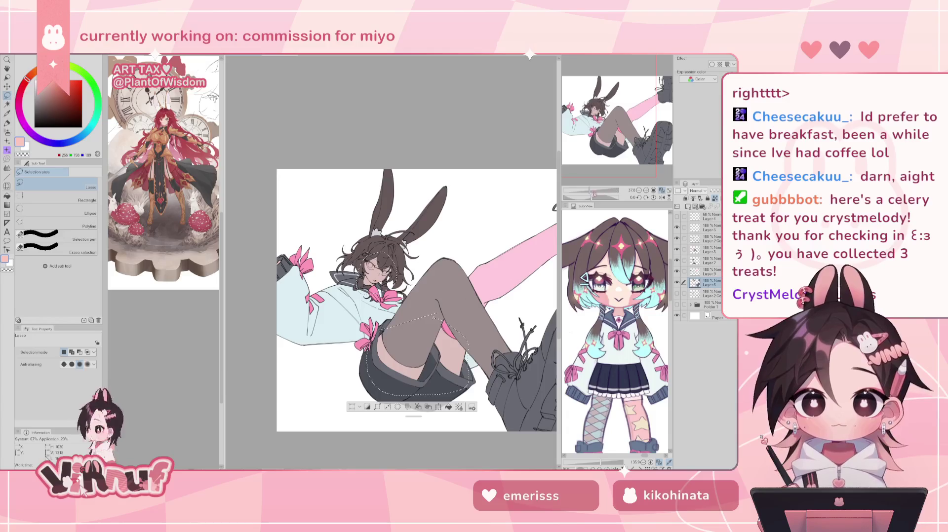
{"action": "left_click_drag", "start_coordinate": [583, 190], "coordinate": [599, 189]}
{"action": "key", "text": "ctrl+u"}
{"action": "mouse_move", "coordinate": [564, 347]}
{"action": "left_mouse_down"}
{"action": "mouse_move", "coordinate": [549, 329]}
{"action": "mouse_move", "coordinate": [522, 329]}
{"action": "left_mouse_up"}
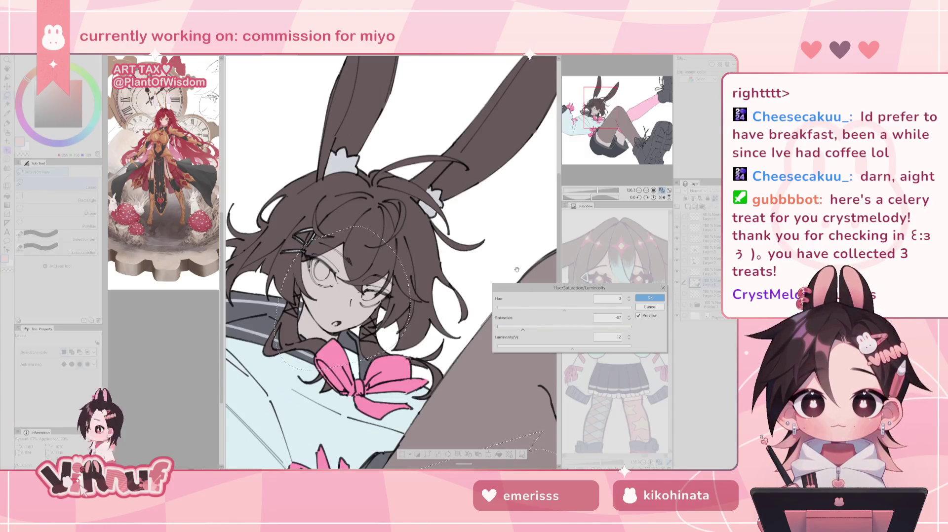
{"action": "left_click", "coordinate": [650, 298]}
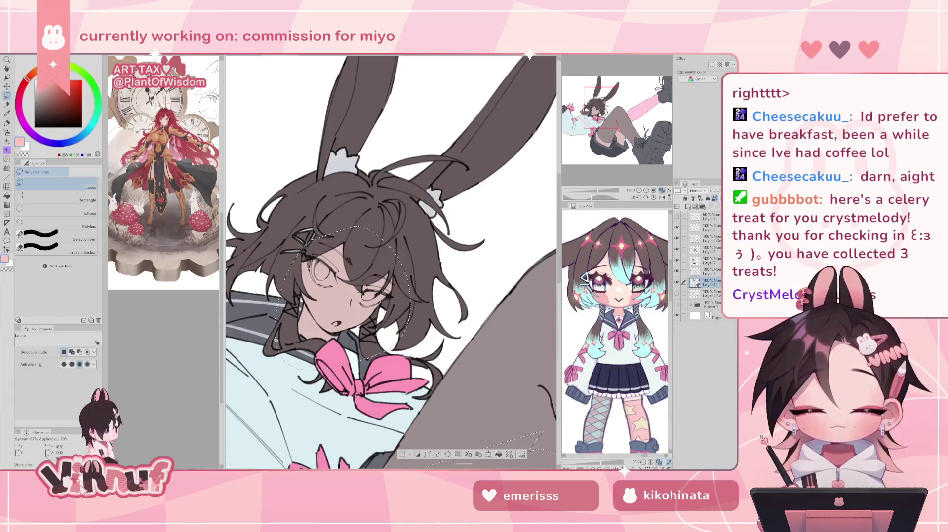
Step: Deselect and airbrush soft pink blush over both eyes and the cheek
{"action": "key", "text": "b"}
{"action": "key", "text": "ctrl+d"}
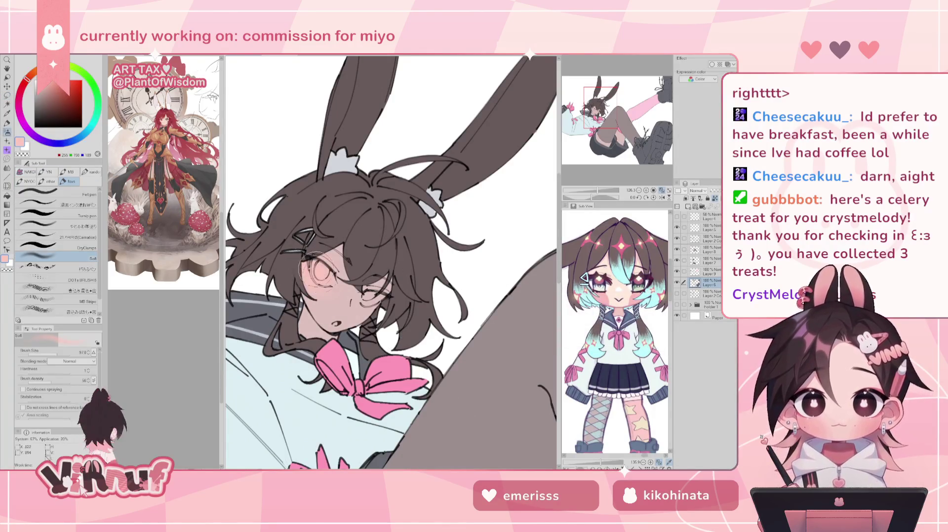
{"action": "left_click_drag", "start_coordinate": [302, 253], "coordinate": [319, 274]}
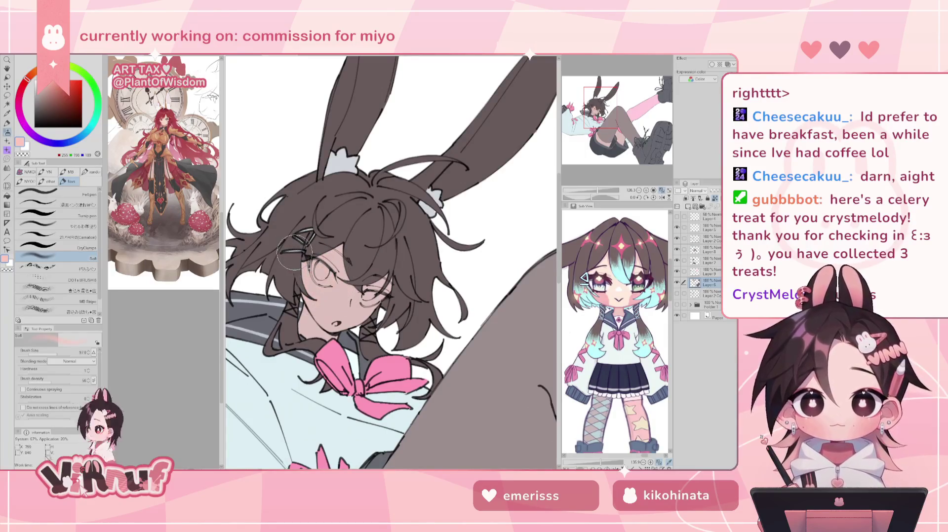
{"action": "left_click_drag", "start_coordinate": [363, 296], "coordinate": [384, 307]}
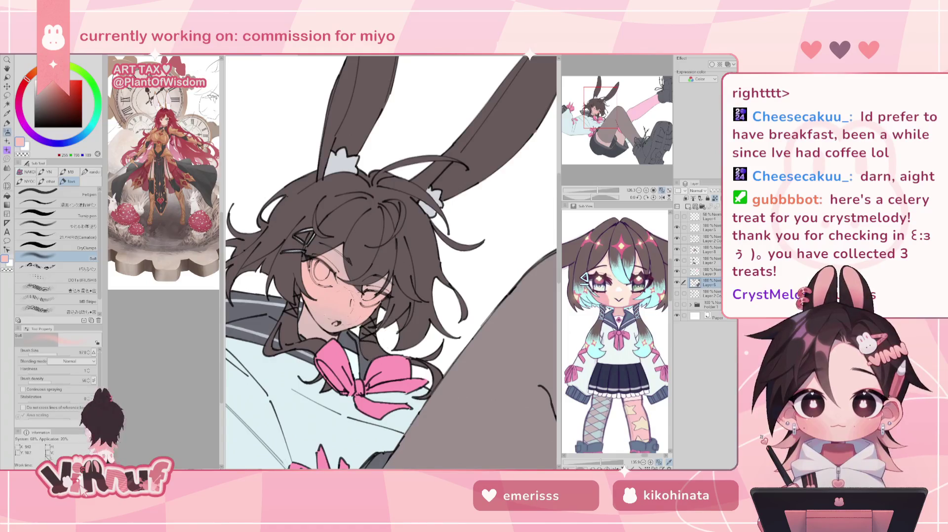
{"action": "scroll", "coordinate": [343, 291], "scroll_direction": "down", "scroll_amount": 3}
{"action": "scroll", "coordinate": [343, 291], "scroll_direction": "down", "scroll_amount": 2}
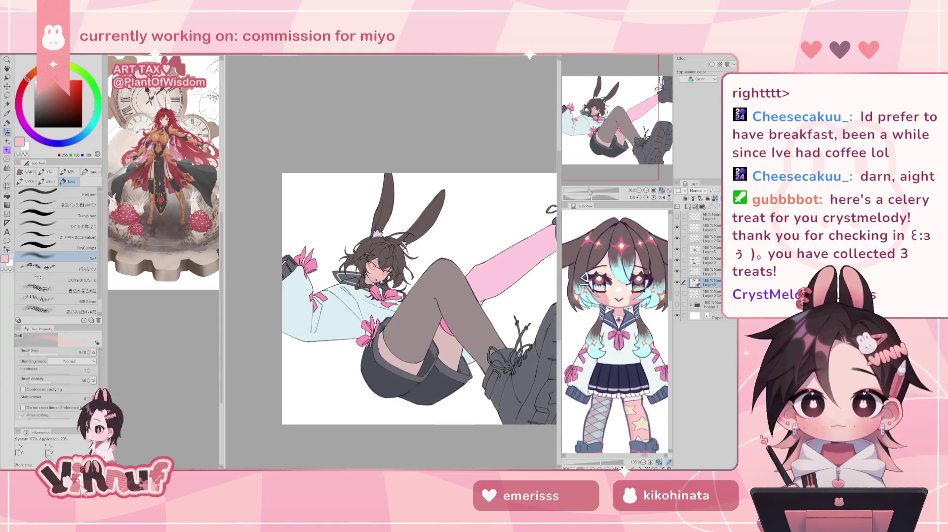
{"action": "scroll", "coordinate": [344, 291], "scroll_direction": "up", "scroll_amount": 1}
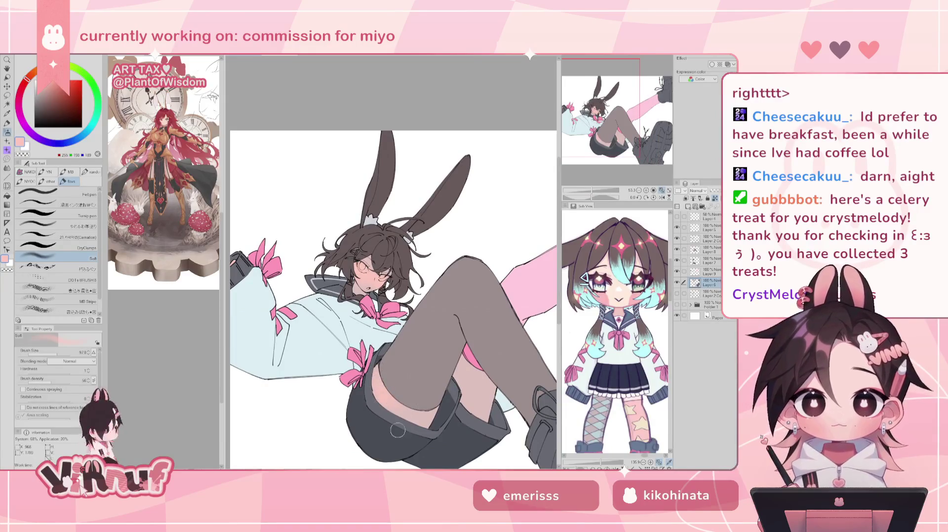